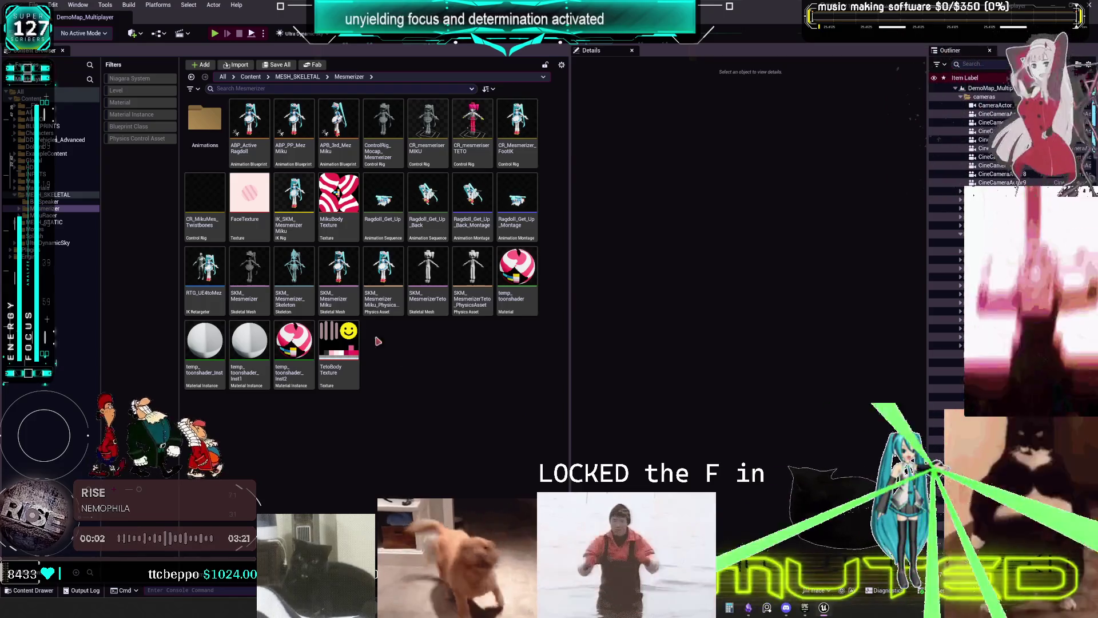
- Inspect the APB_3rd_MezMiku animation blueprint, then open BP_ThirdPersonMikuRacer from the MikuRacer folder
{"action": "left_click", "coordinate": [333, 154]}
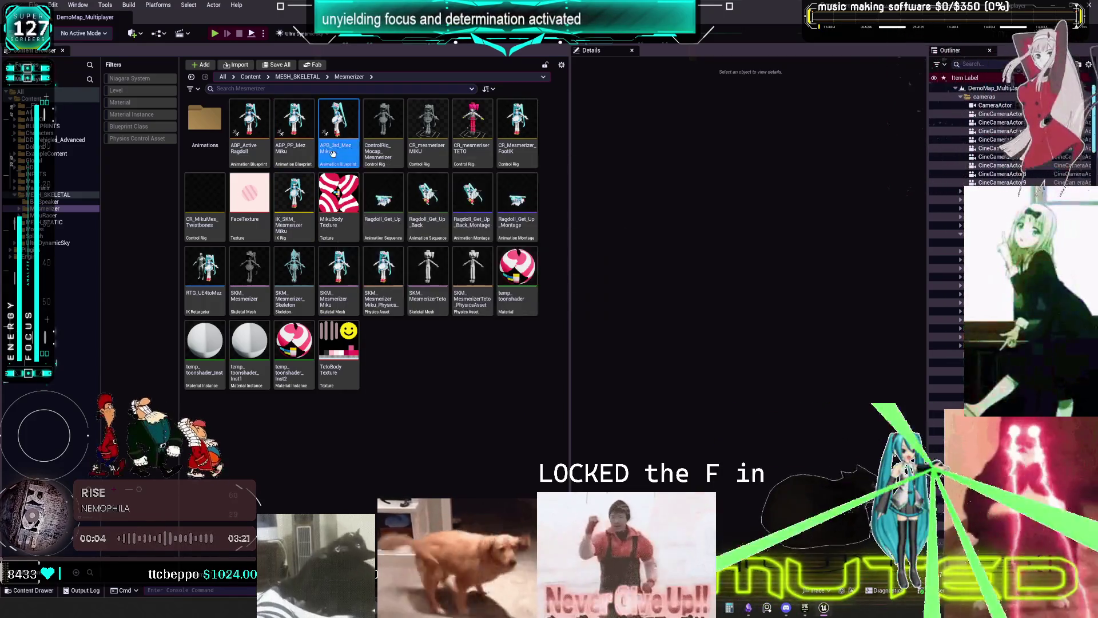
{"action": "double_click", "coordinate": [333, 153]}
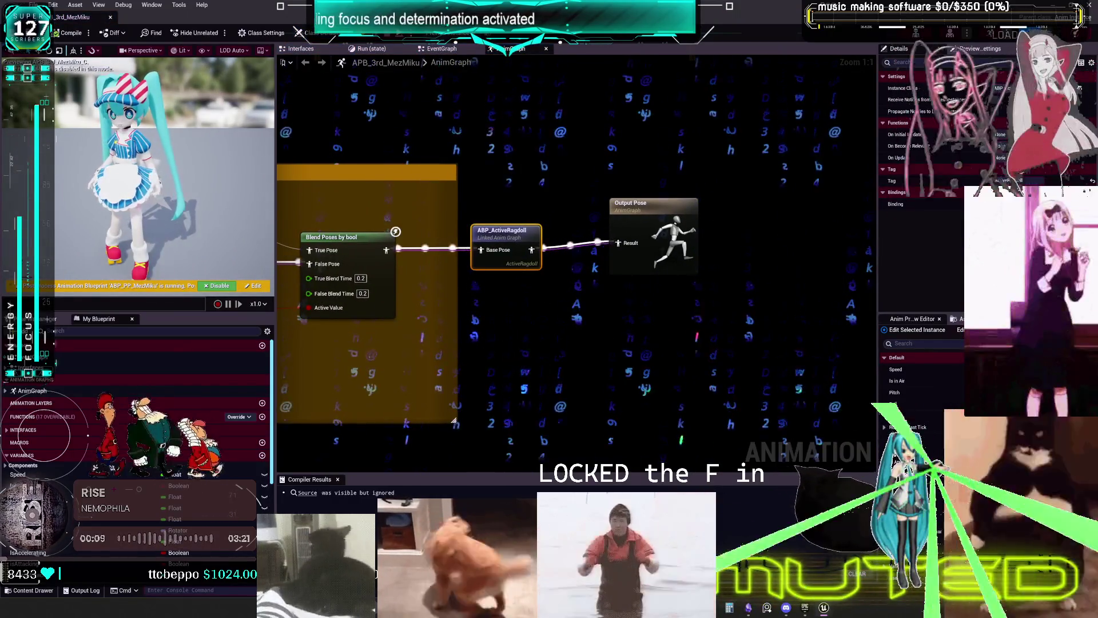
{"action": "key", "text": "alt+Tab"}
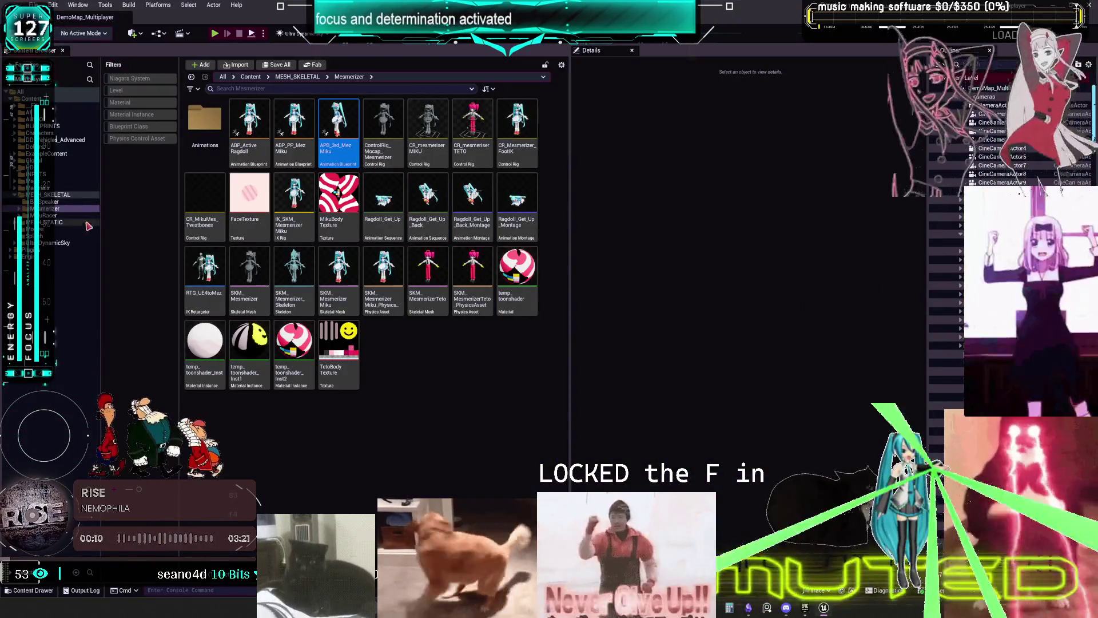
{"action": "left_click", "coordinate": [47, 216]}
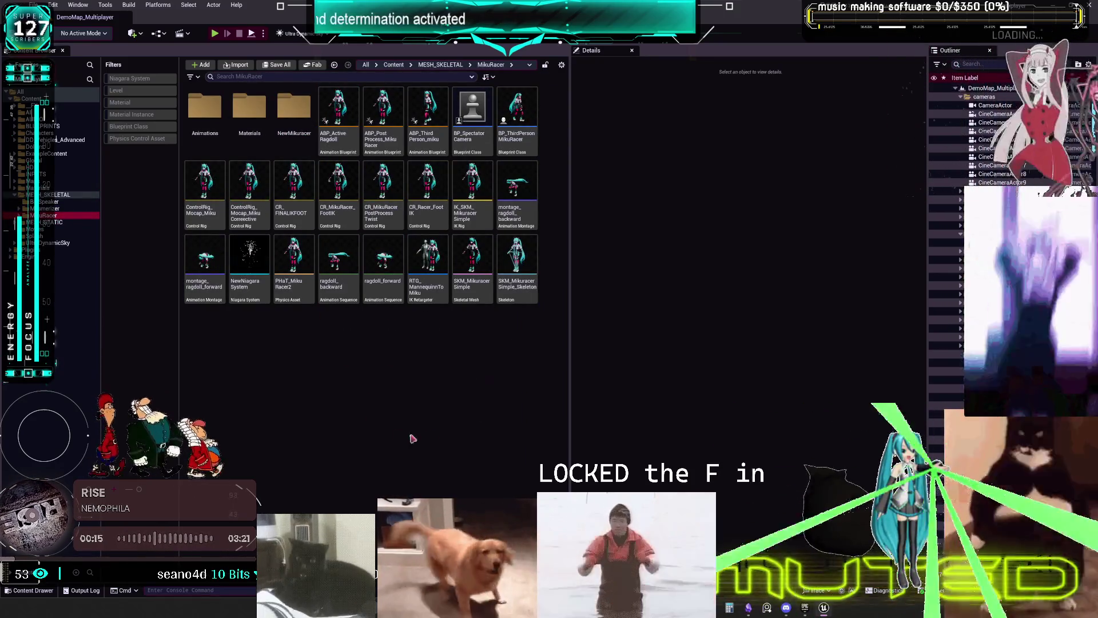
{"action": "double_click", "coordinate": [516, 111]}
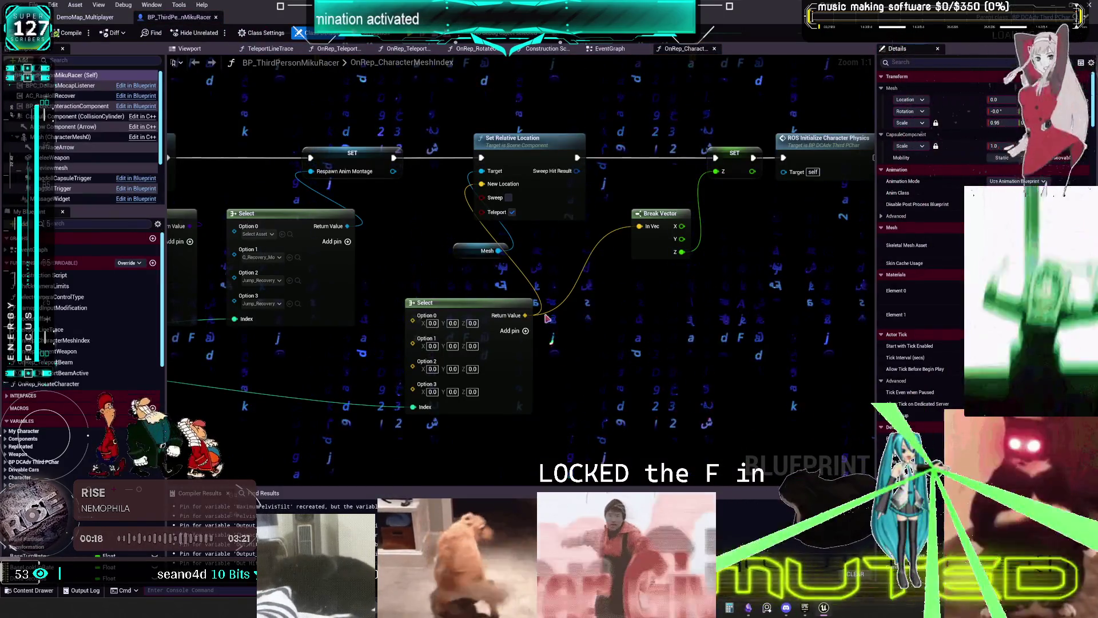
- Inspect the Mesh node in the OnRep_CharacterMeshIndex graph, then show the blueprint's 3D Viewport
{"action": "mouse_move", "coordinate": [633, 275]}
{"action": "left_mouse_down"}
{"action": "mouse_move", "coordinate": [597, 245]}
{"action": "mouse_move", "coordinate": [607, 229]}
{"action": "left_mouse_up"}
{"action": "left_click", "coordinate": [515, 244]}
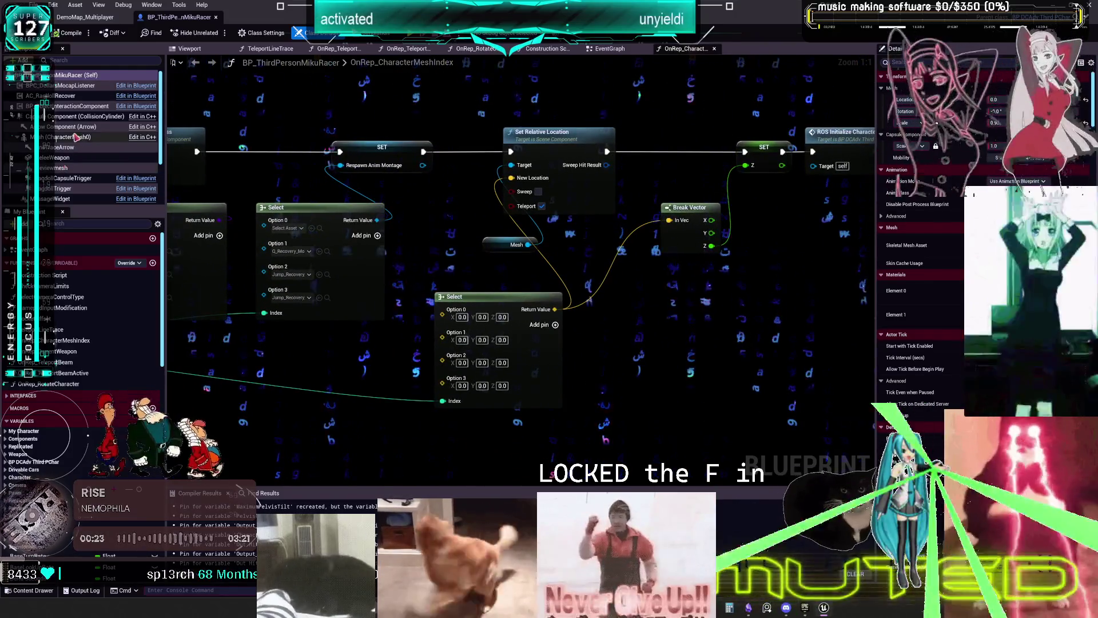
{"action": "left_click", "coordinate": [186, 50]}
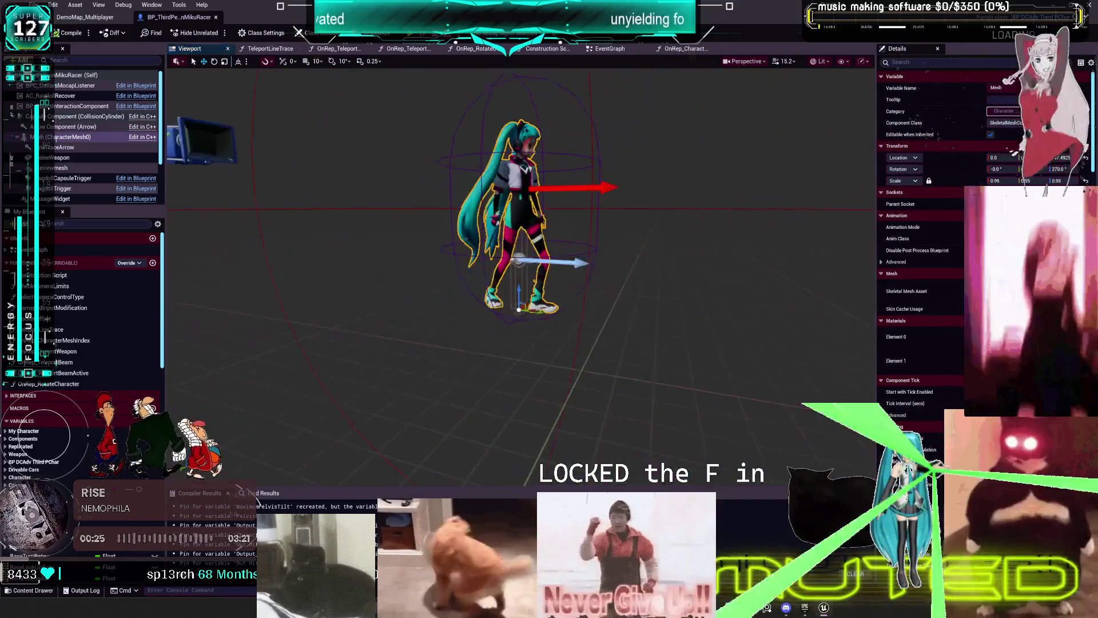
- Centre the character in the preview and select the capsule collision component
{"action": "scroll", "coordinate": [610, 188], "scroll_direction": "down", "scroll_amount": 3}
{"action": "scroll", "coordinate": [610, 188], "scroll_direction": "up", "scroll_amount": 4}
{"action": "mouse_move", "coordinate": [609, 189]}
{"action": "left_mouse_down"}
{"action": "mouse_move", "coordinate": [361, 194]}
{"action": "mouse_move", "coordinate": [361, 97]}
{"action": "mouse_move", "coordinate": [460, 86]}
{"action": "mouse_move", "coordinate": [613, 182]}
{"action": "left_mouse_up"}
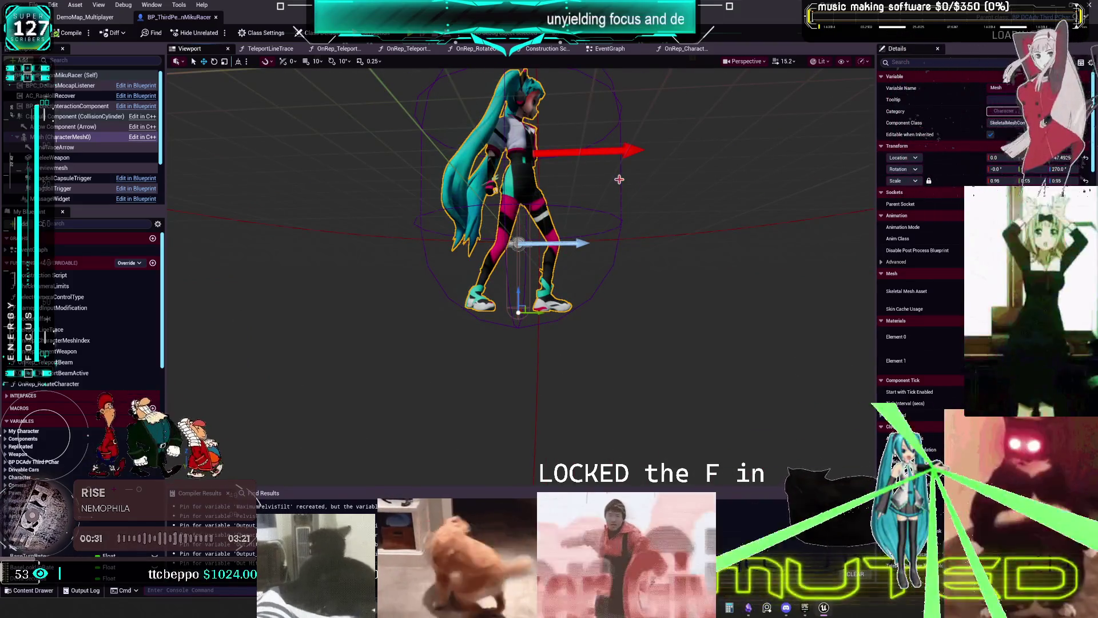
{"action": "left_click", "coordinate": [68, 119]}
- Add a Cube component lowered beneath the character's feet, then select the character mesh
{"action": "left_click", "coordinate": [23, 60]}
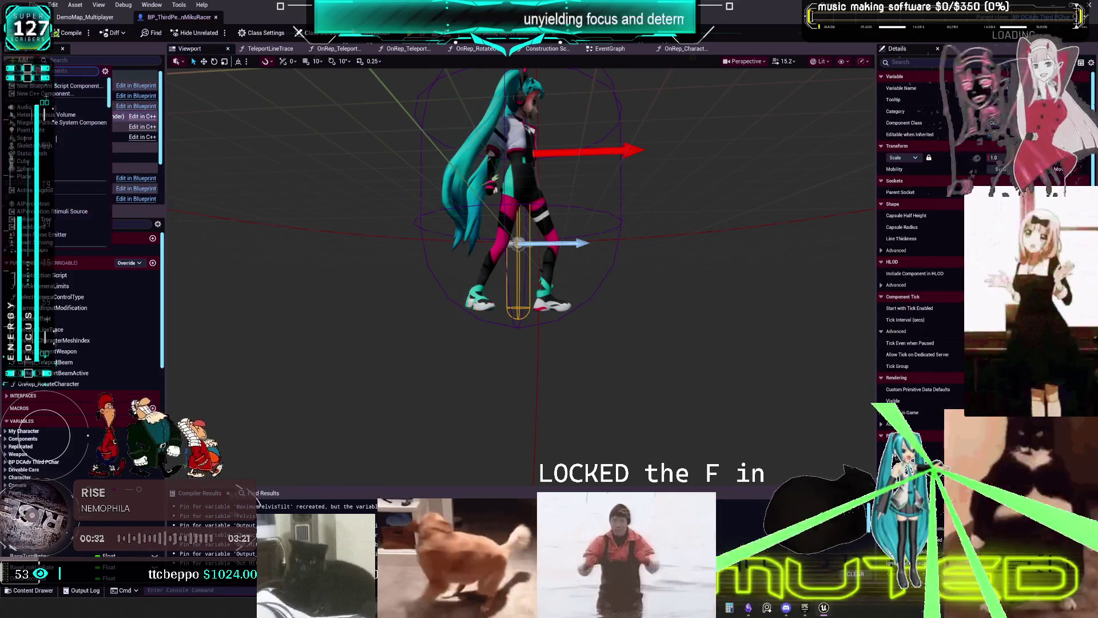
{"action": "left_click", "coordinate": [23, 161]}
{"action": "left_click_drag", "start_coordinate": [518, 228], "coordinate": [520, 360]}
{"action": "scroll", "coordinate": [520, 360], "scroll_direction": "up", "scroll_amount": 10}
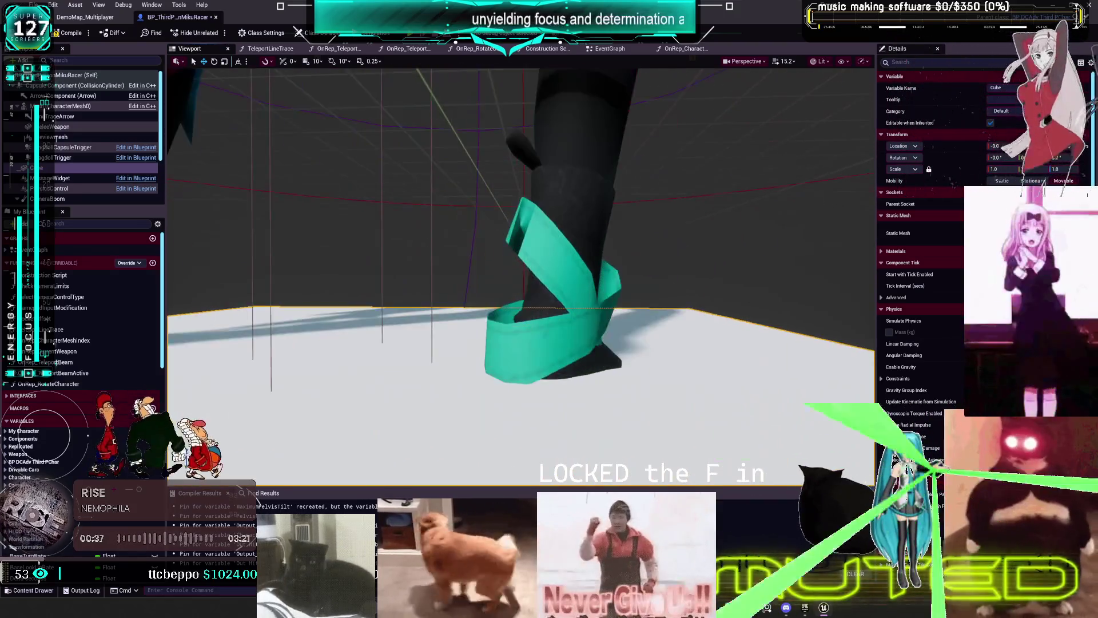
{"action": "scroll", "coordinate": [520, 360], "scroll_direction": "down", "scroll_amount": 5}
{"action": "scroll", "coordinate": [520, 361], "scroll_direction": "up", "scroll_amount": 5}
{"action": "scroll", "coordinate": [520, 361], "scroll_direction": "down", "scroll_amount": 5}
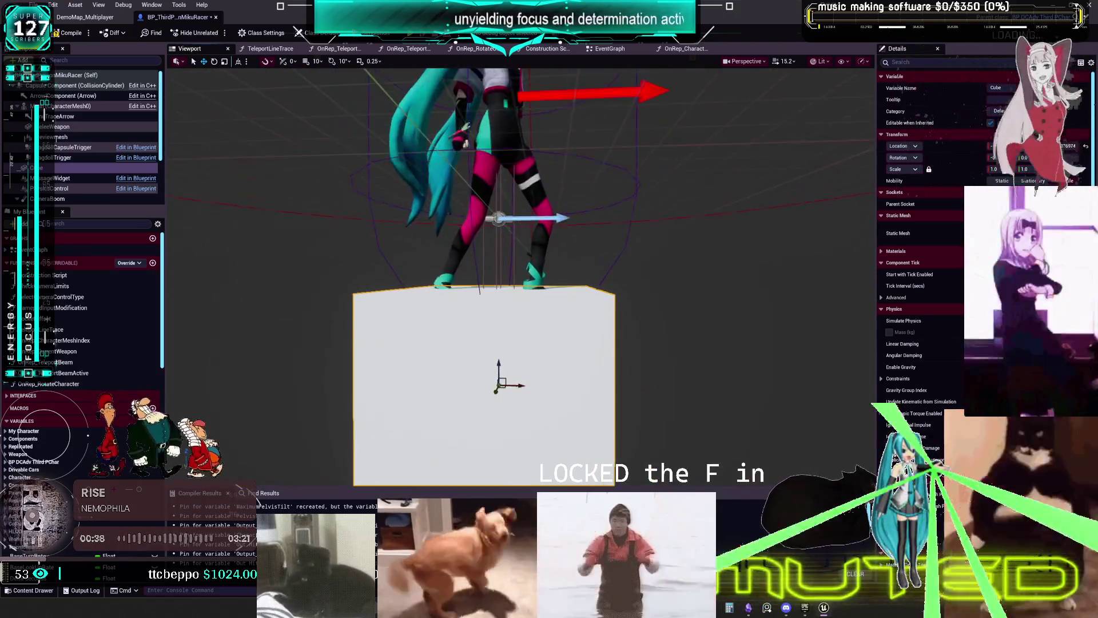
{"action": "scroll", "coordinate": [520, 360], "scroll_direction": "up", "scroll_amount": 2}
{"action": "scroll", "coordinate": [520, 360], "scroll_direction": "up", "scroll_amount": 2}
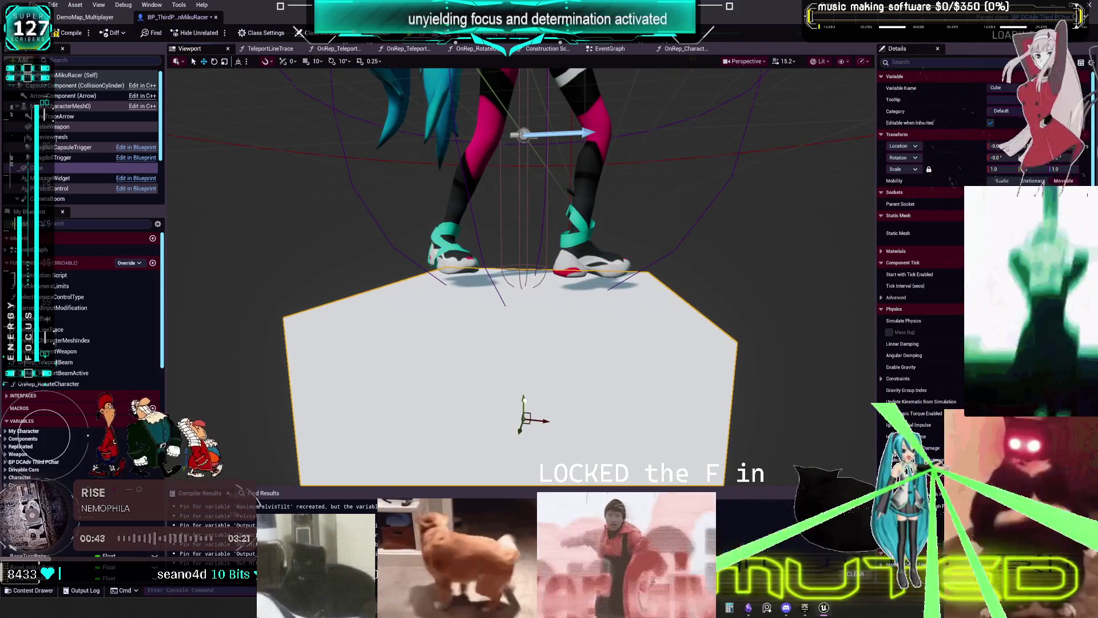
{"action": "left_click", "coordinate": [588, 201]}
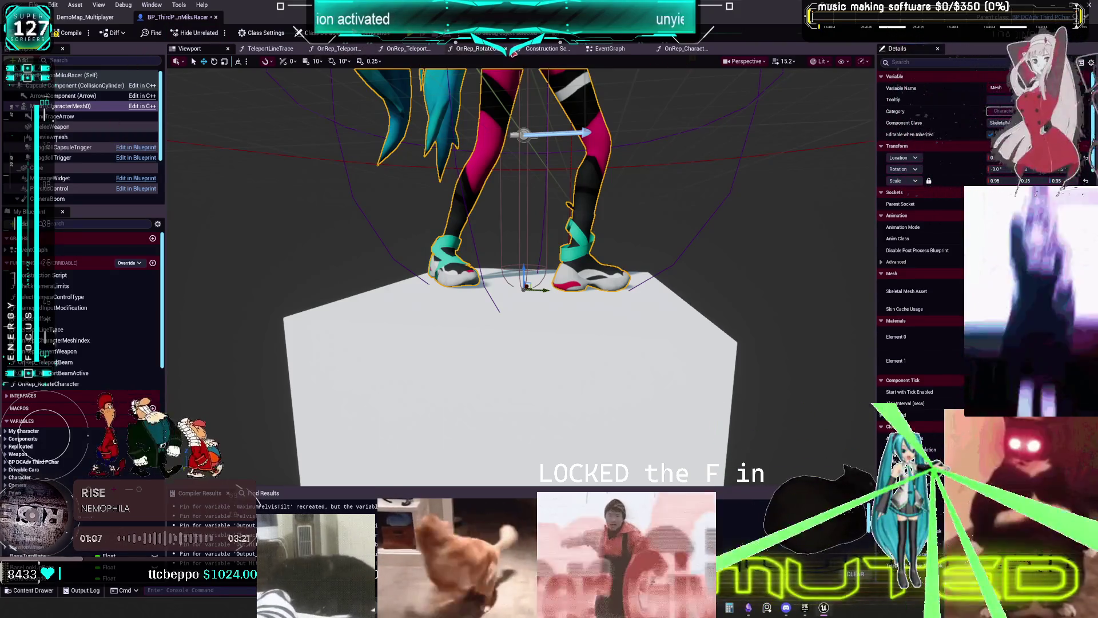
- Set mesh option 1's Z offset to -52 and check the character's height in the preview
{"action": "left_click", "coordinate": [681, 49]}
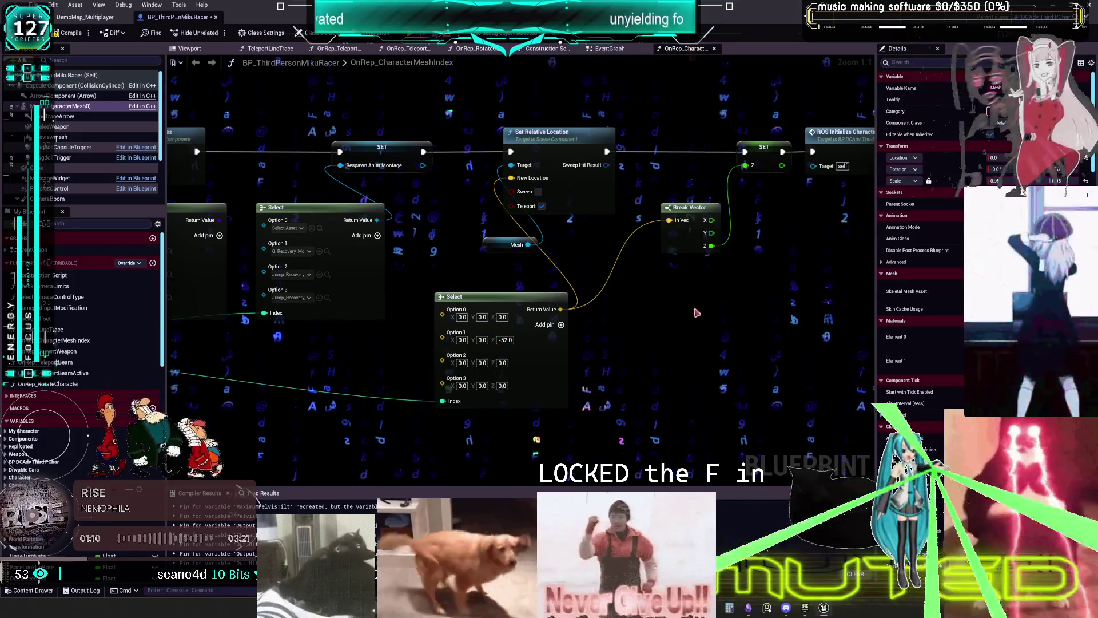
{"action": "mouse_move", "coordinate": [672, 319]}
{"action": "left_mouse_down"}
{"action": "mouse_move", "coordinate": [632, 318]}
{"action": "mouse_move", "coordinate": [673, 334]}
{"action": "mouse_move", "coordinate": [698, 260]}
{"action": "mouse_move", "coordinate": [726, 335]}
{"action": "mouse_move", "coordinate": [617, 264]}
{"action": "mouse_move", "coordinate": [576, 282]}
{"action": "mouse_move", "coordinate": [604, 288]}
{"action": "mouse_move", "coordinate": [658, 268]}
{"action": "mouse_move", "coordinate": [574, 278]}
{"action": "mouse_move", "coordinate": [646, 339]}
{"action": "mouse_move", "coordinate": [633, 297]}
{"action": "mouse_move", "coordinate": [591, 293]}
{"action": "mouse_move", "coordinate": [633, 310]}
{"action": "left_mouse_up"}
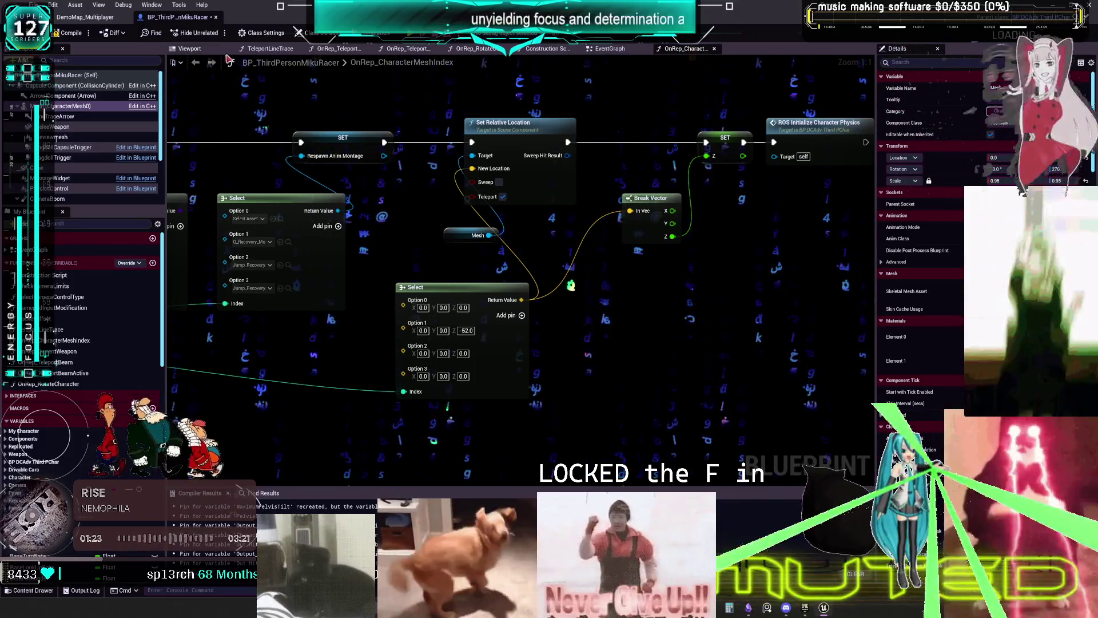
{"action": "left_click", "coordinate": [190, 48]}
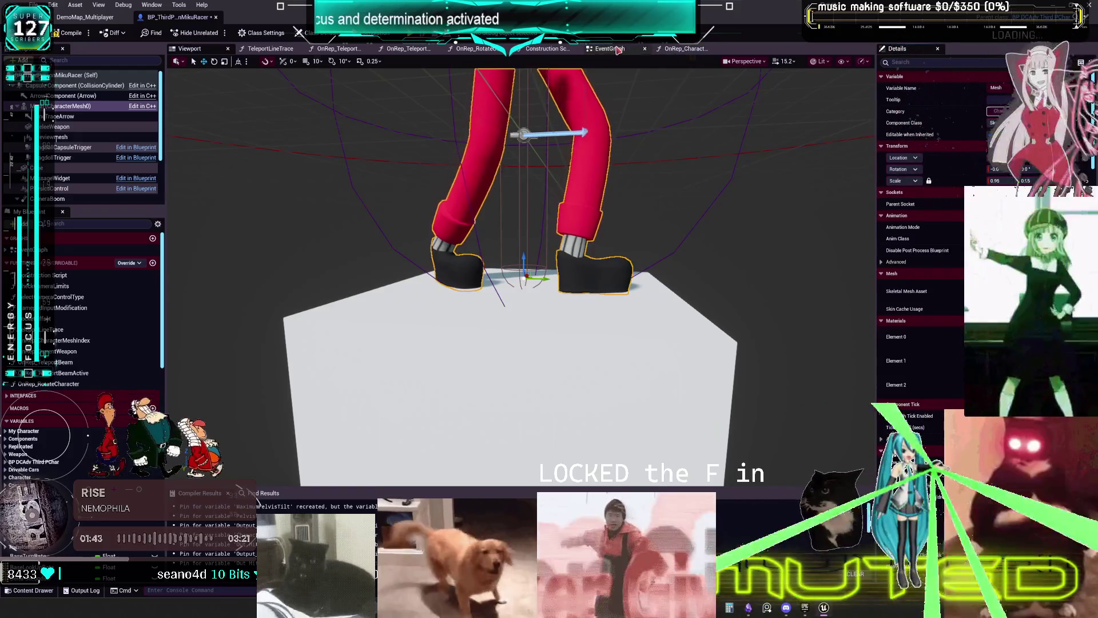
- Set the other mesh options' Z offset to -48, then return to the 3D preview
{"action": "left_click", "coordinate": [677, 49]}
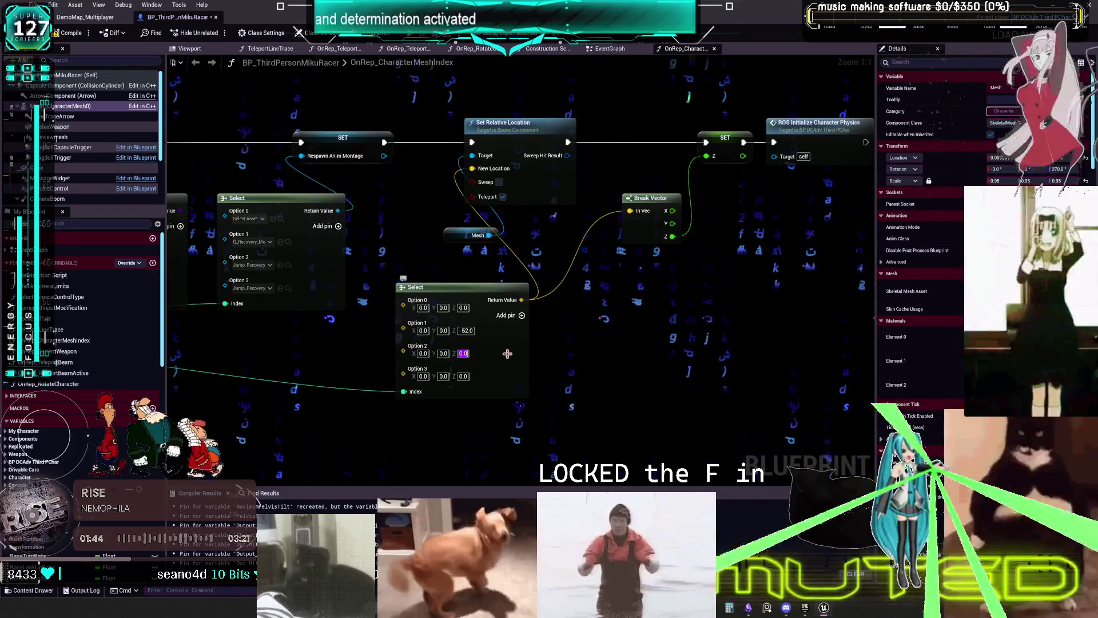
{"action": "left_click", "coordinate": [463, 377]}
{"action": "type", "text": "-48"}
{"action": "key", "text": "Return"}
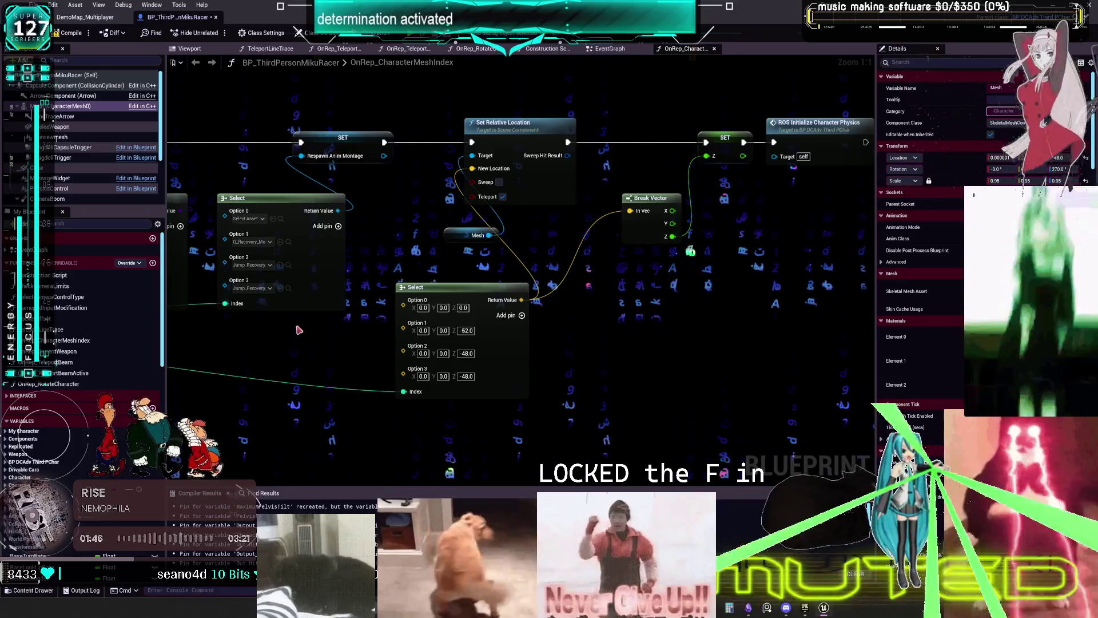
{"action": "mouse_move", "coordinate": [393, 328]}
{"action": "left_mouse_down"}
{"action": "mouse_move", "coordinate": [676, 306]}
{"action": "mouse_move", "coordinate": [664, 321]}
{"action": "mouse_move", "coordinate": [626, 316]}
{"action": "mouse_move", "coordinate": [601, 370]}
{"action": "mouse_move", "coordinate": [614, 347]}
{"action": "mouse_move", "coordinate": [601, 343]}
{"action": "mouse_move", "coordinate": [608, 326]}
{"action": "left_mouse_up"}
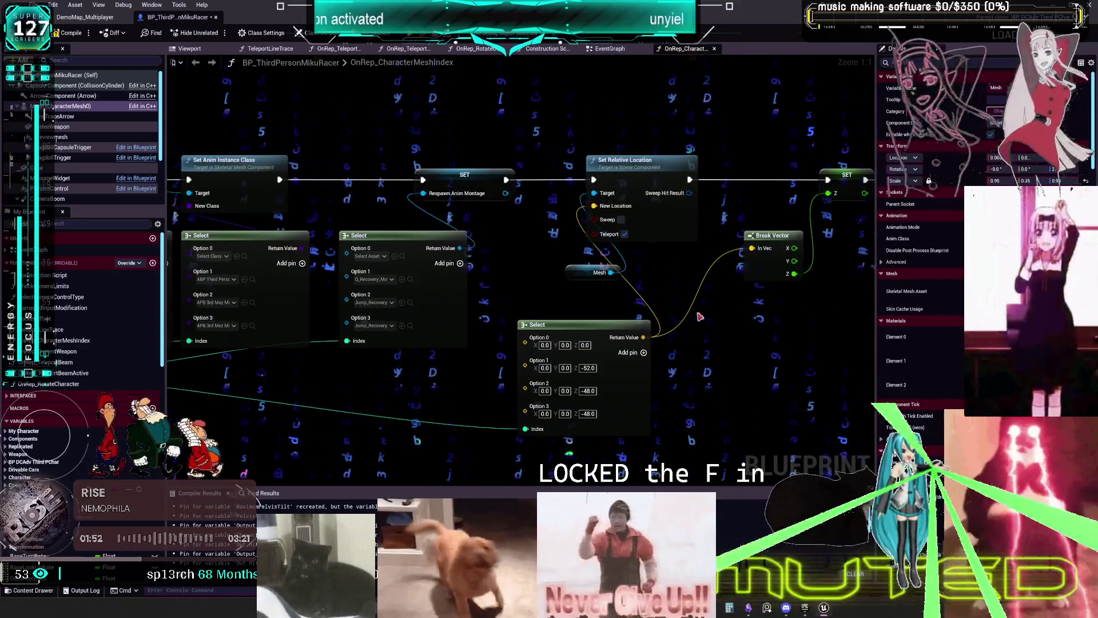
{"action": "left_click", "coordinate": [189, 49]}
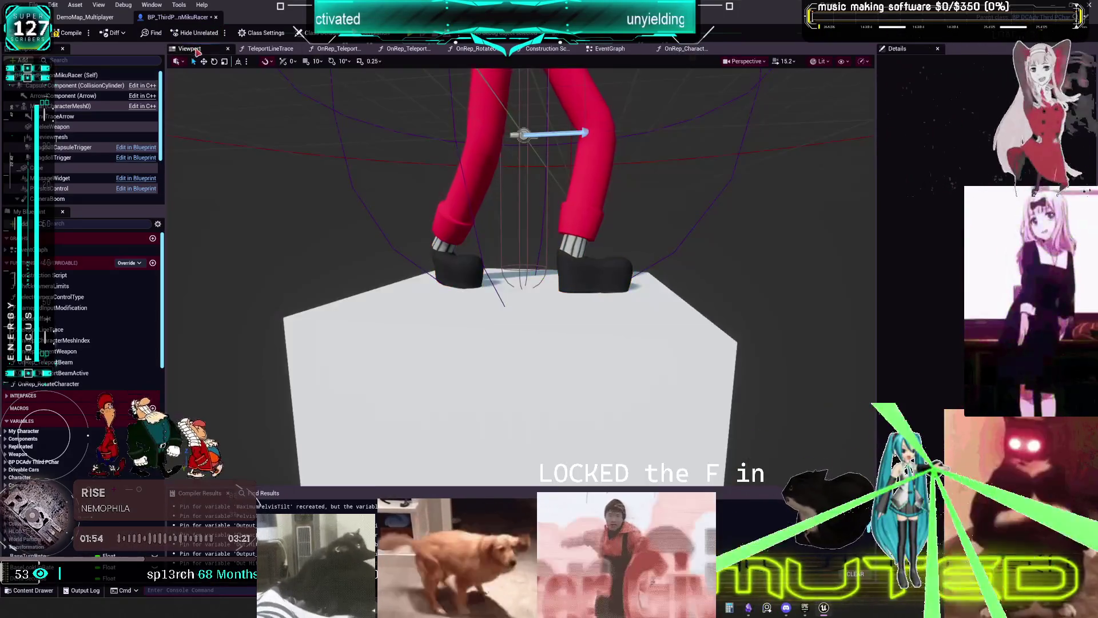
- Compile BP_ThirdPersonMikuRacer and launch a two-client multiplayer play test
{"action": "left_click", "coordinate": [68, 33]}
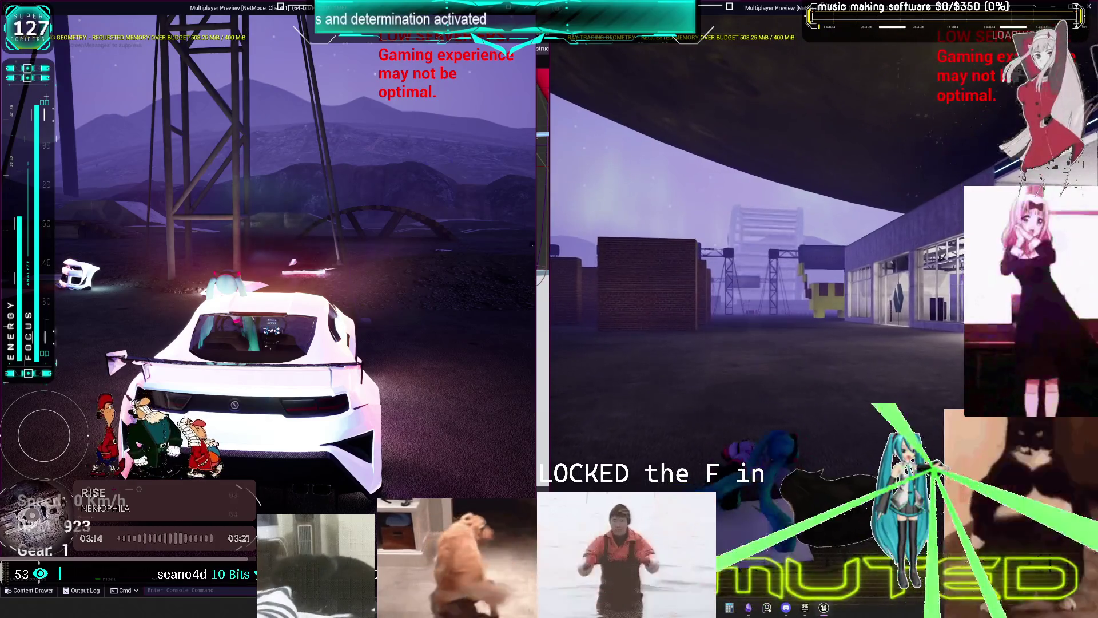
- Ragdoll the Miku character near the station in the multiplayer preview, then stop the session
{"action": "key", "text": "Escape"}
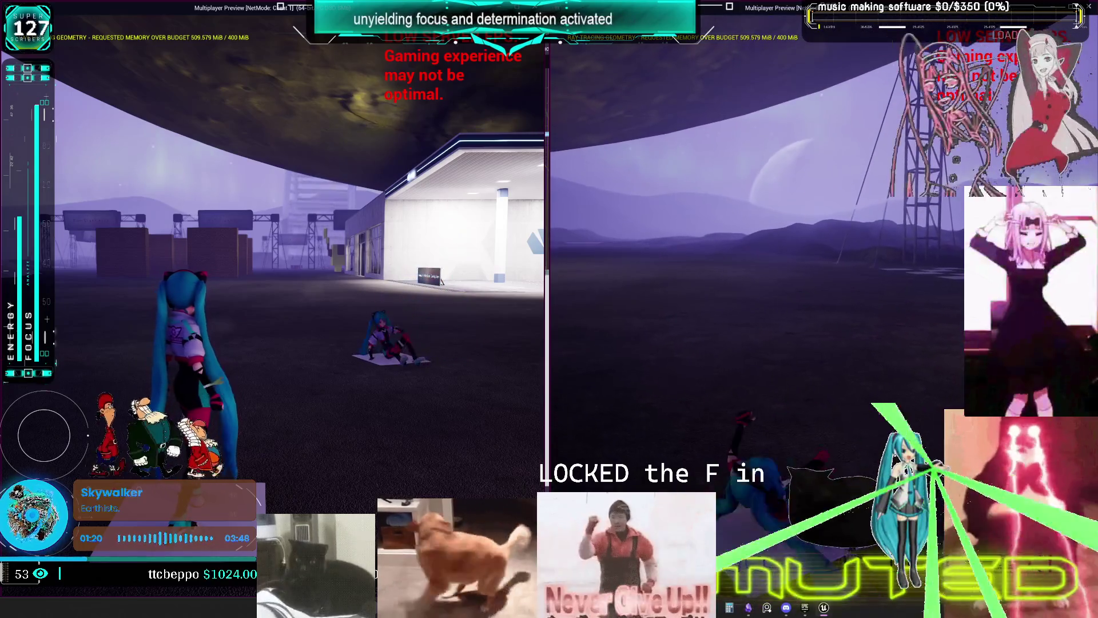
{"action": "key", "text": "alt+Tab"}
{"action": "key", "text": "Escape"}
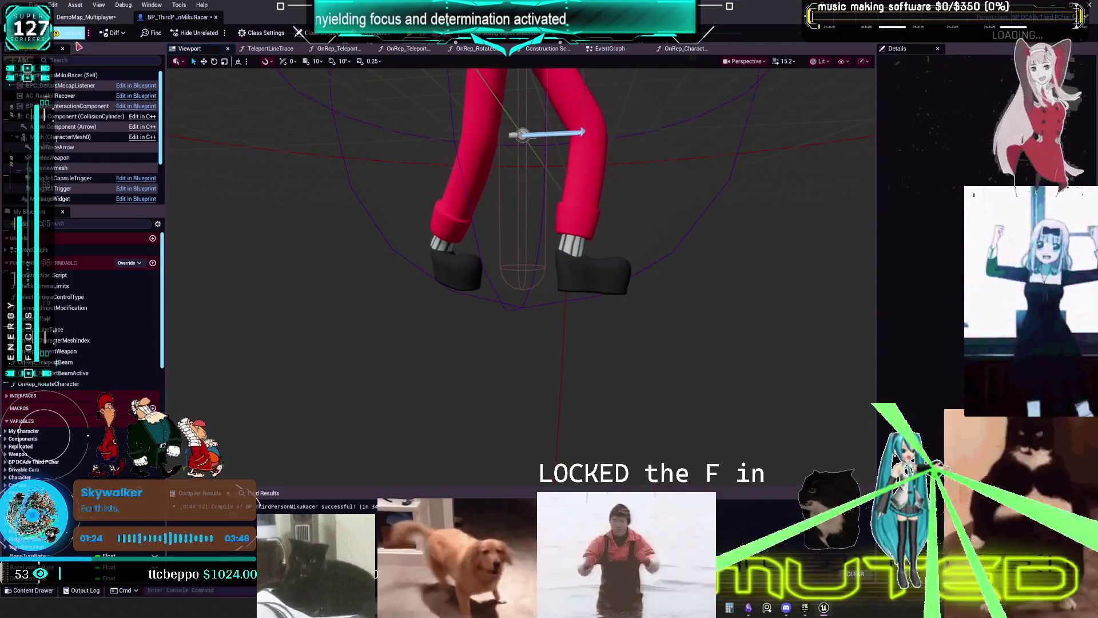
- Recompile the character blueprint and save all modified assets
{"action": "left_click", "coordinate": [68, 33]}
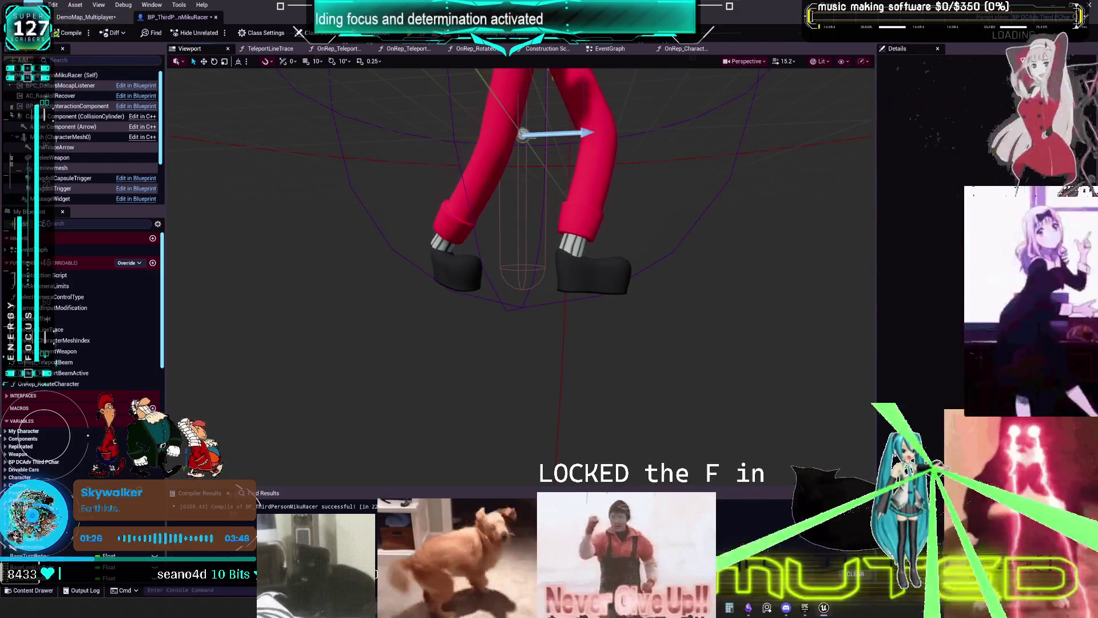
{"action": "left_click", "coordinate": [34, 5]}
{"action": "left_click", "coordinate": [67, 72]}
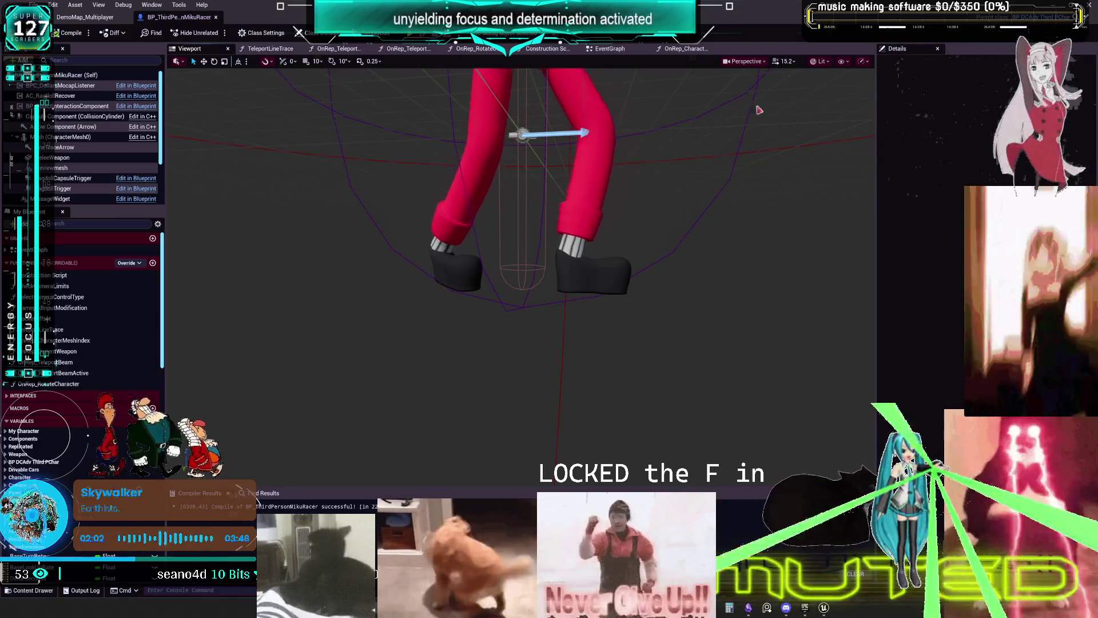
- Revert the preview character to the Miku mesh, save, and switch to the DemoMap_Multiplayer editor
{"action": "mouse_move", "coordinate": [444, 228]}
{"action": "left_mouse_down"}
{"action": "mouse_move", "coordinate": [435, 252]}
{"action": "mouse_move", "coordinate": [444, 235]}
{"action": "left_mouse_up"}
{"action": "left_click", "coordinate": [489, 240]}
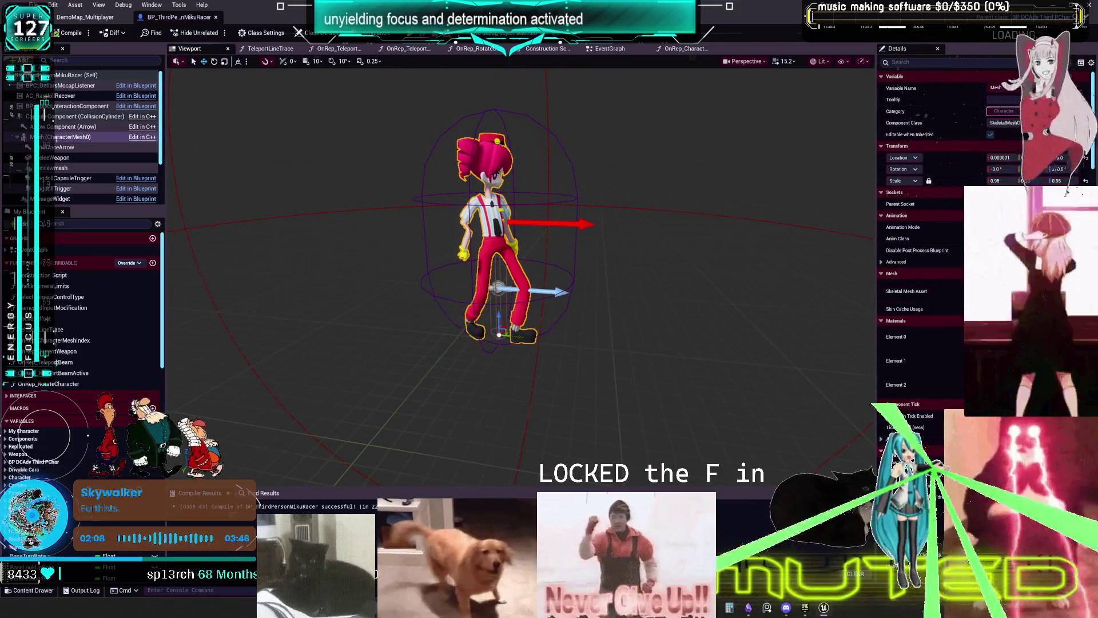
{"action": "key", "text": "F7"}
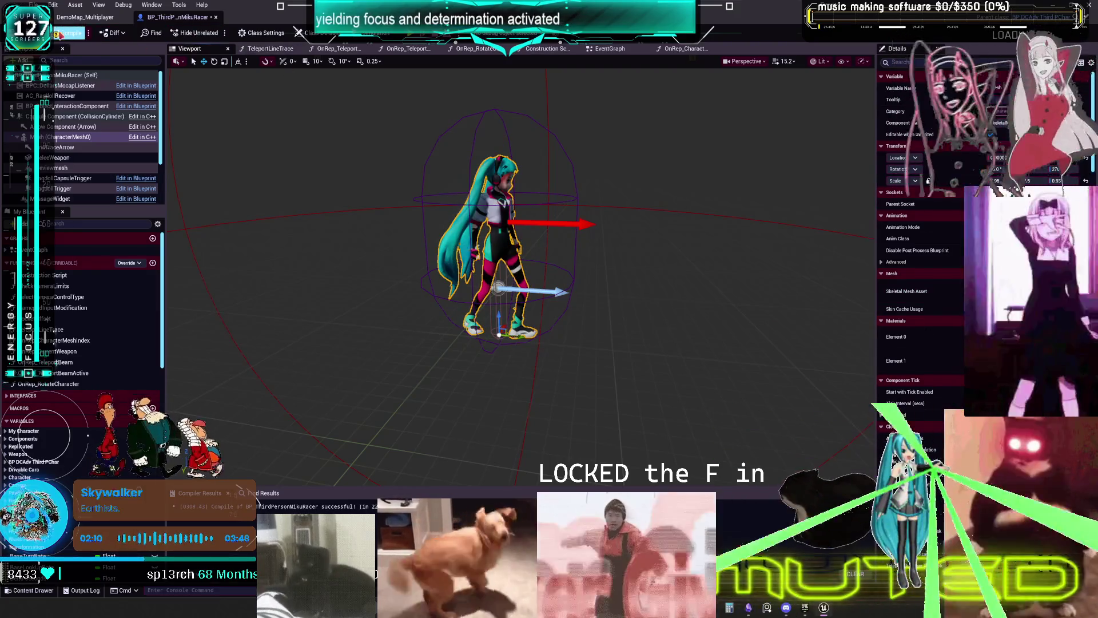
{"action": "key", "text": "ctrl+s"}
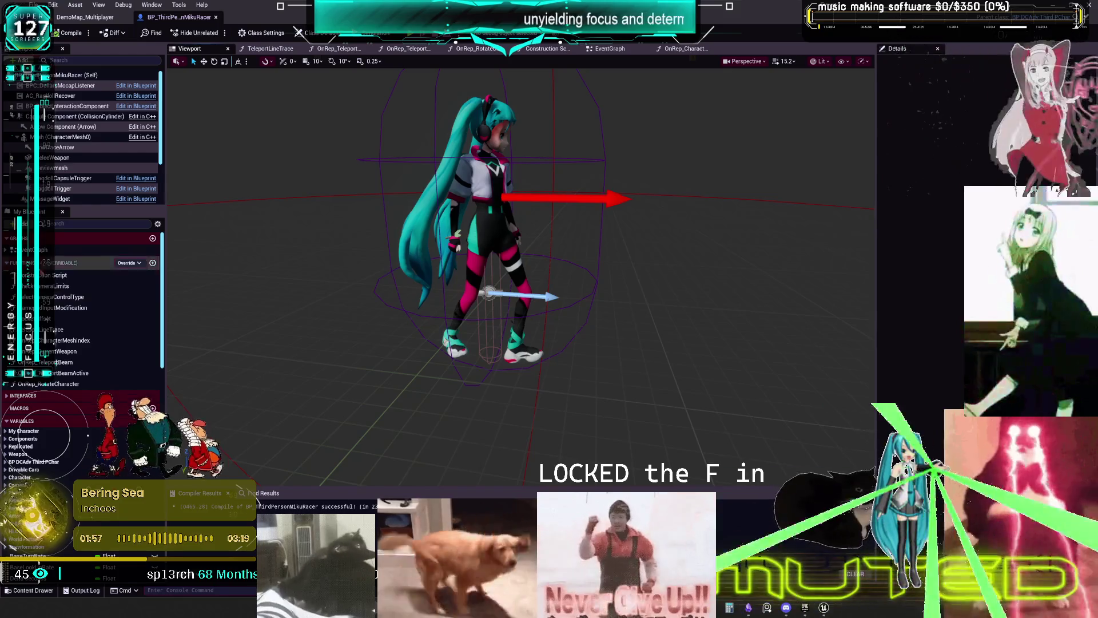
{"action": "key", "text": "f"}
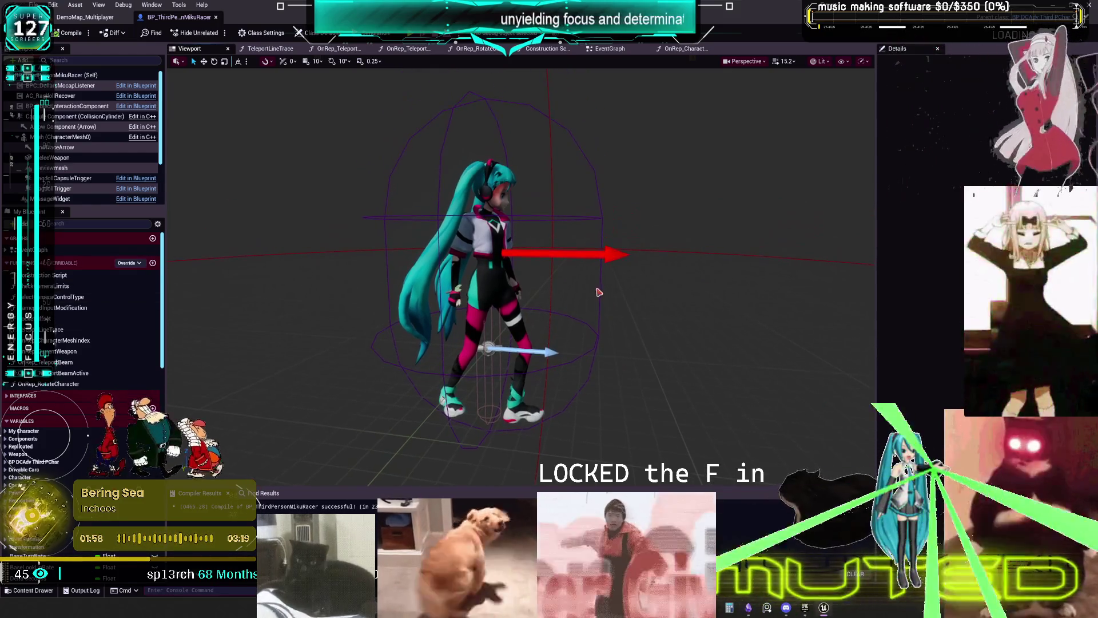
{"action": "left_click", "coordinate": [87, 18]}
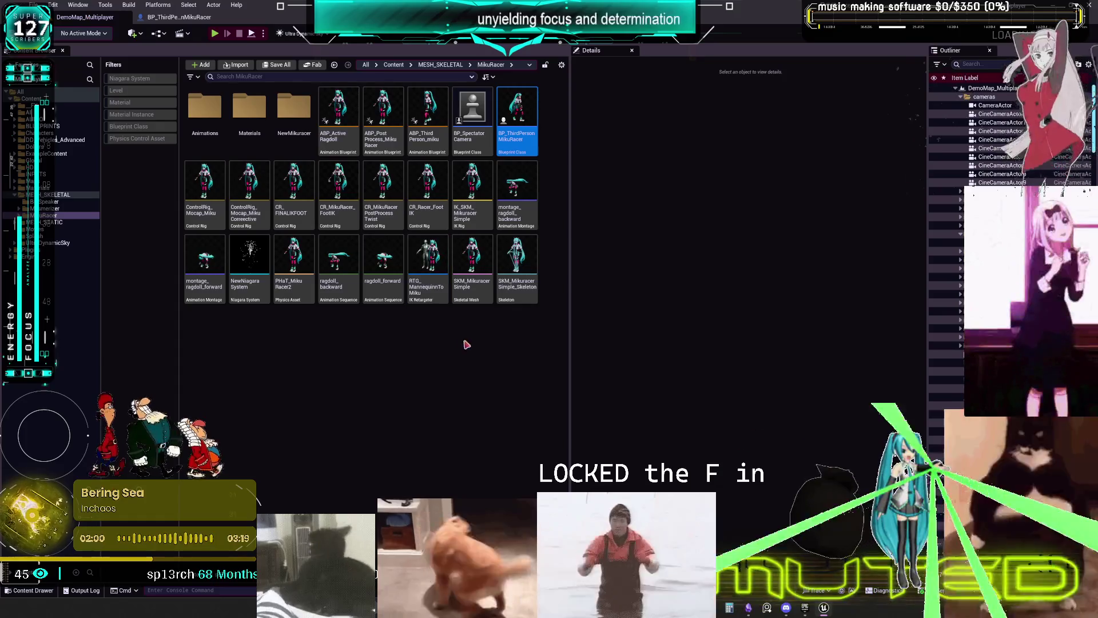
- Open BP_DCAdv_ThirdPChar, check SetLimbWorldSpaceControlParams, then view its EventGraph with the RPCs group
{"action": "double_click", "coordinate": [517, 121]}
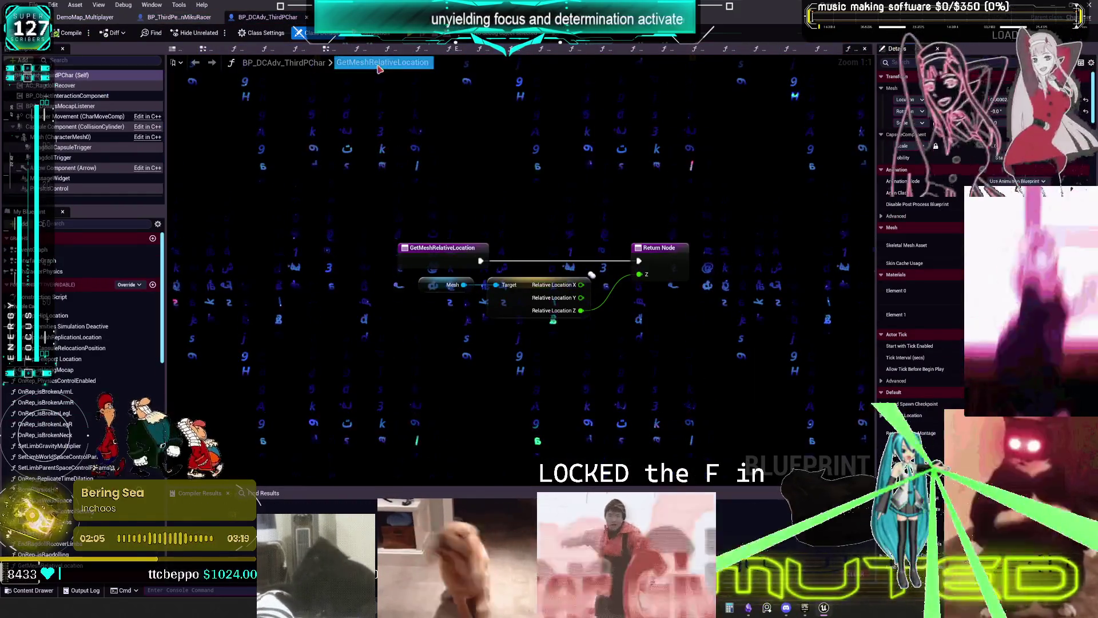
{"action": "left_click", "coordinate": [239, 49]}
{"action": "left_click", "coordinate": [266, 48]}
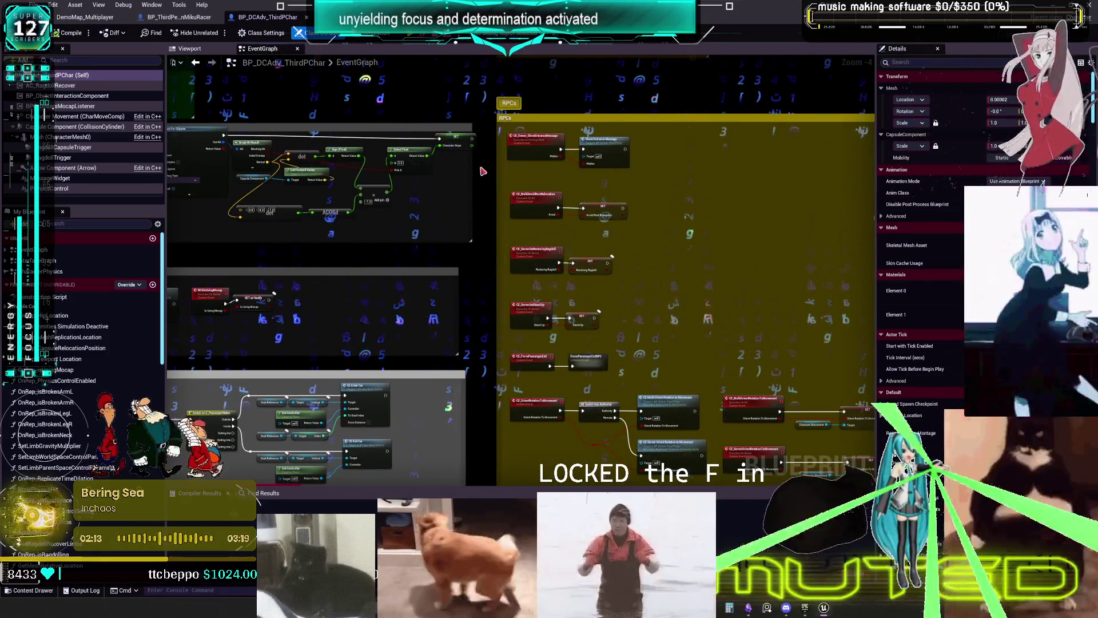
{"action": "scroll", "coordinate": [425, 311], "scroll_direction": "down", "scroll_amount": 2}
{"action": "left_click_drag", "start_coordinate": [425, 311], "coordinate": [492, 3]}
{"action": "scroll", "coordinate": [498, 364], "scroll_direction": "up", "scroll_amount": 4}
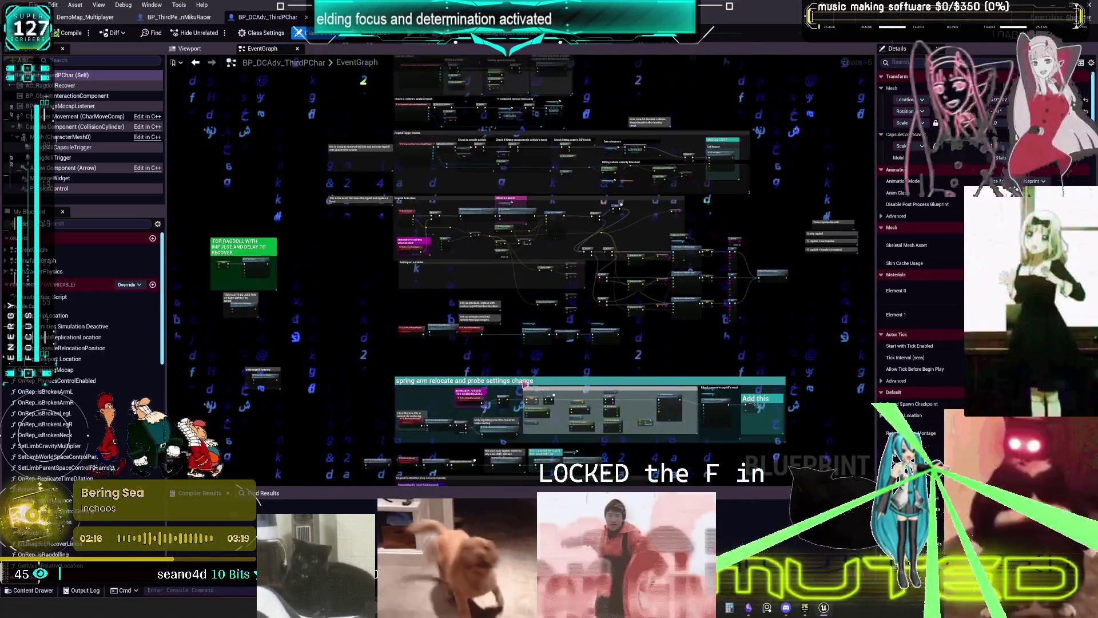
{"action": "mouse_move", "coordinate": [498, 199]}
{"action": "left_mouse_down"}
{"action": "mouse_move", "coordinate": [498, 364]}
{"action": "mouse_move", "coordinate": [480, 354]}
{"action": "left_mouse_up"}
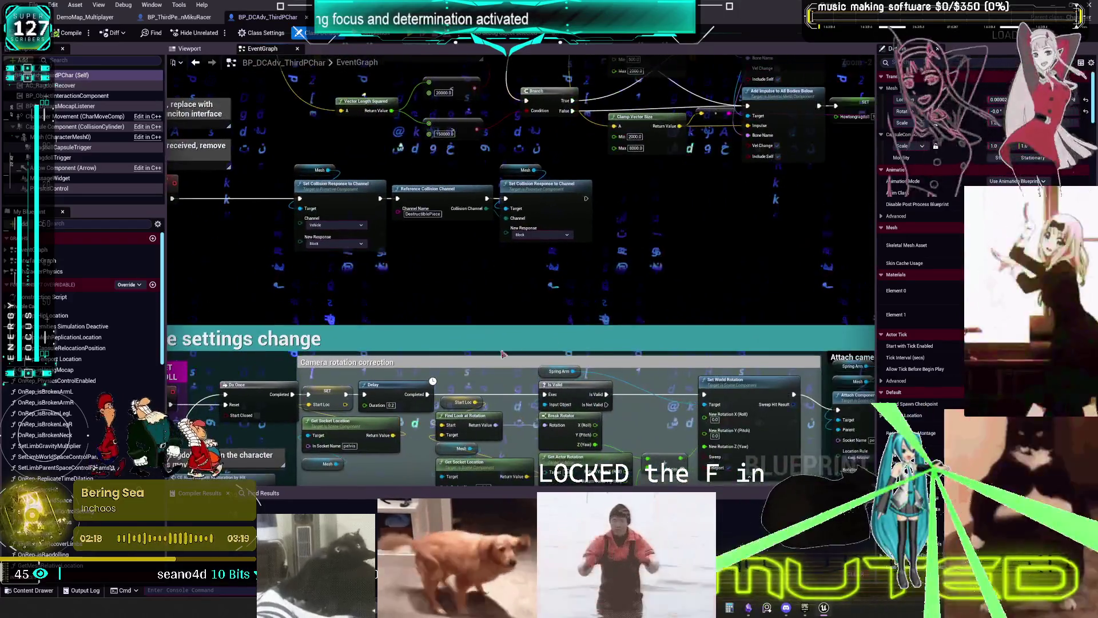
{"action": "mouse_move", "coordinate": [455, 270]}
{"action": "left_mouse_down"}
{"action": "mouse_move", "coordinate": [478, 164]}
{"action": "mouse_move", "coordinate": [592, 66]}
{"action": "mouse_move", "coordinate": [219, 80]}
{"action": "left_mouse_up"}
{"action": "left_click_drag", "start_coordinate": [369, 326], "coordinate": [738, 116]}
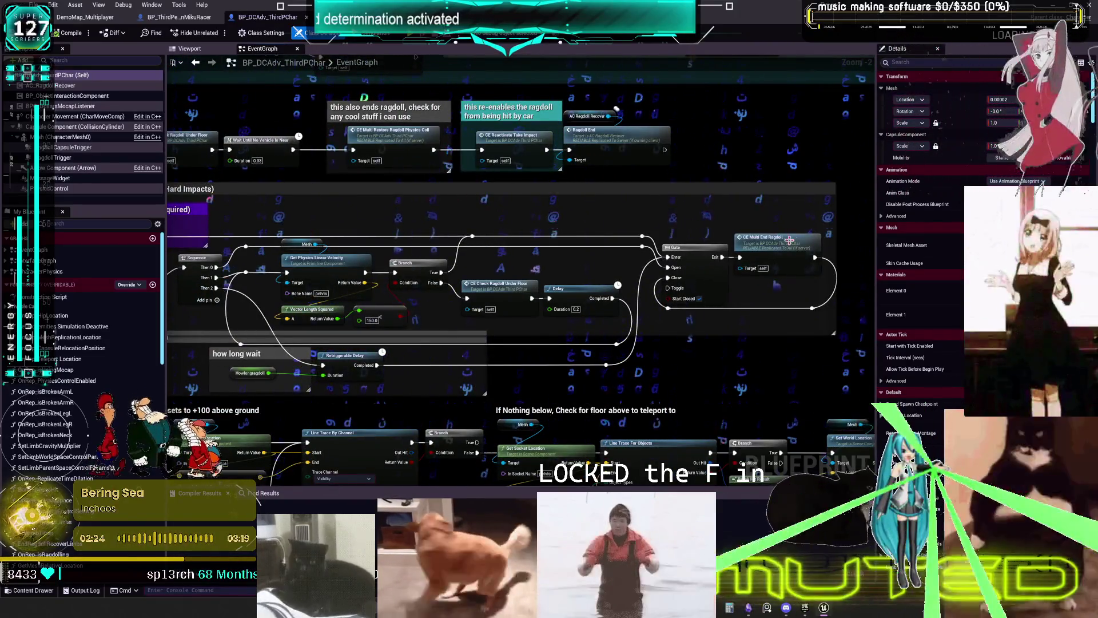
{"action": "left_click_drag", "start_coordinate": [460, 228], "coordinate": [668, 239]}
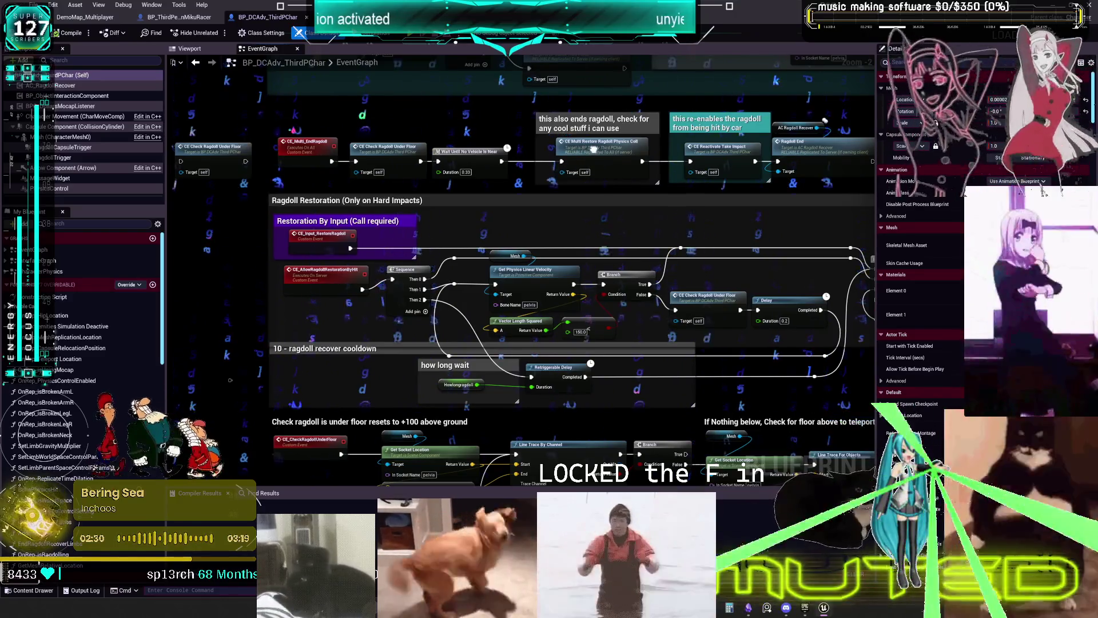
{"action": "left_click_drag", "start_coordinate": [706, 154], "coordinate": [443, 190]}
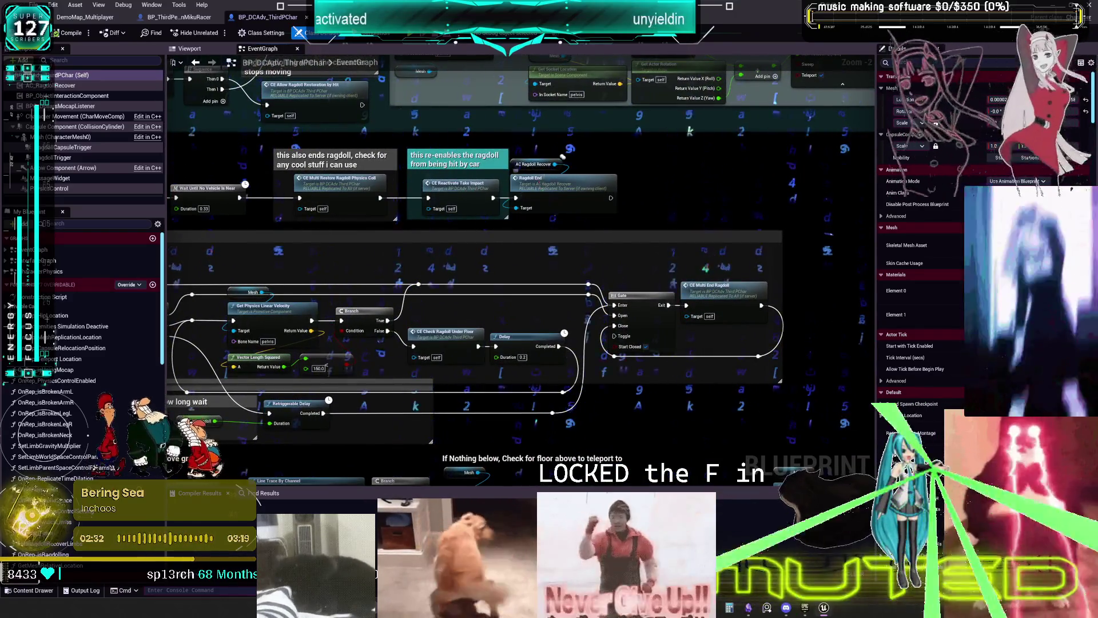
{"action": "left_click_drag", "start_coordinate": [534, 184], "coordinate": [825, 400]}
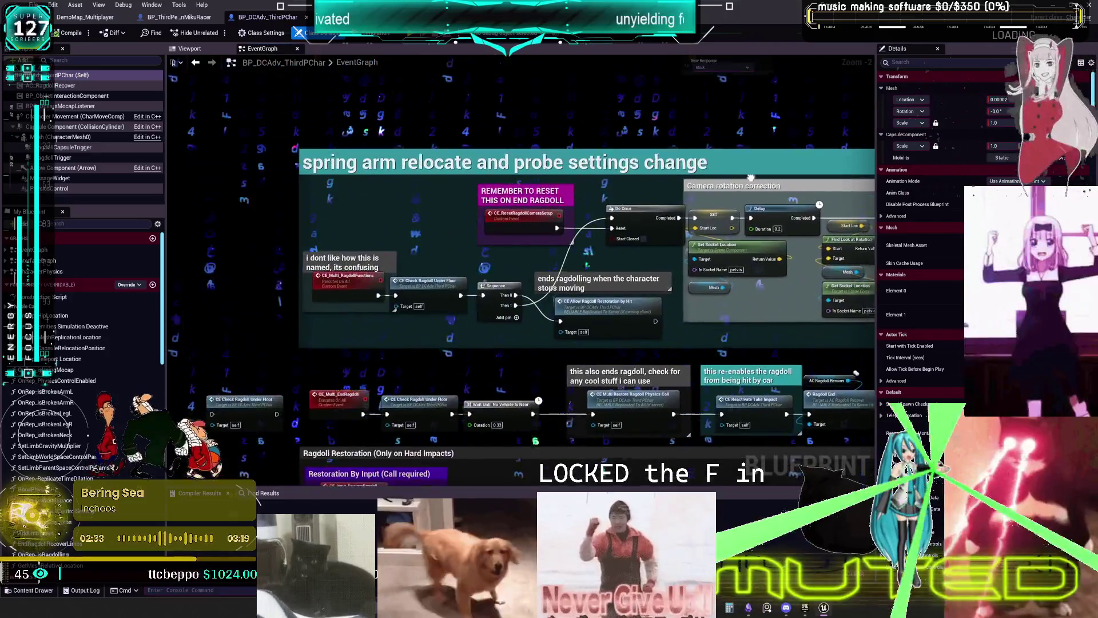
{"action": "mouse_move", "coordinate": [751, 178]}
{"action": "left_mouse_down"}
{"action": "mouse_move", "coordinate": [572, 240]}
{"action": "mouse_move", "coordinate": [645, 213]}
{"action": "mouse_move", "coordinate": [615, 213]}
{"action": "mouse_move", "coordinate": [548, 355]}
{"action": "left_mouse_up"}
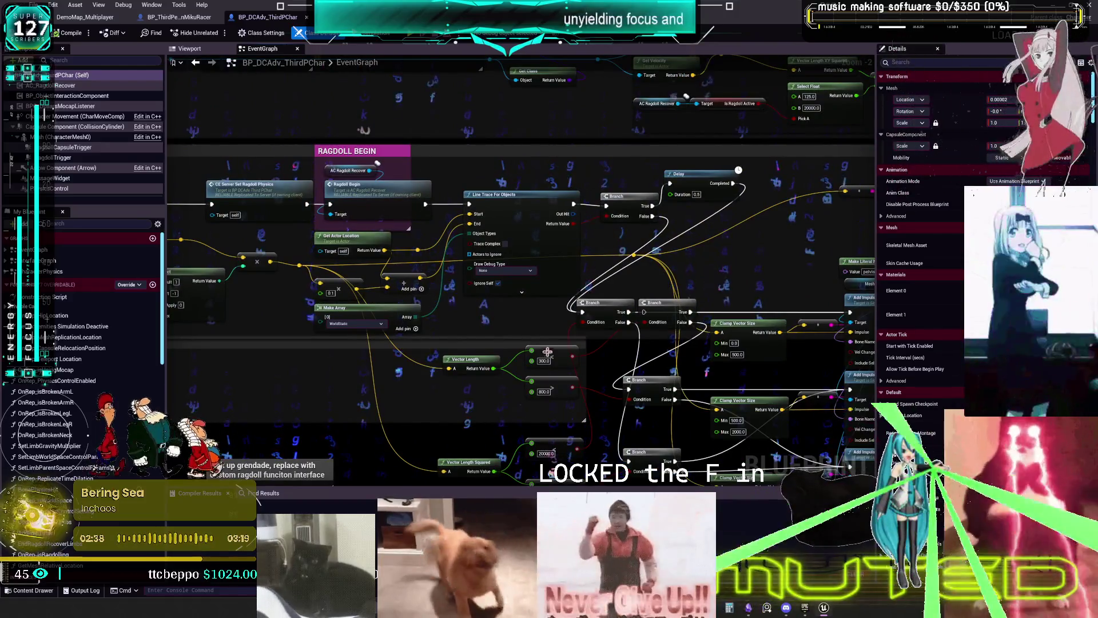
{"action": "mouse_move", "coordinate": [403, 195]}
{"action": "left_mouse_down"}
{"action": "mouse_move", "coordinate": [531, 276]}
{"action": "mouse_move", "coordinate": [529, 247]}
{"action": "left_mouse_up"}
{"action": "double_click", "coordinate": [387, 272]}
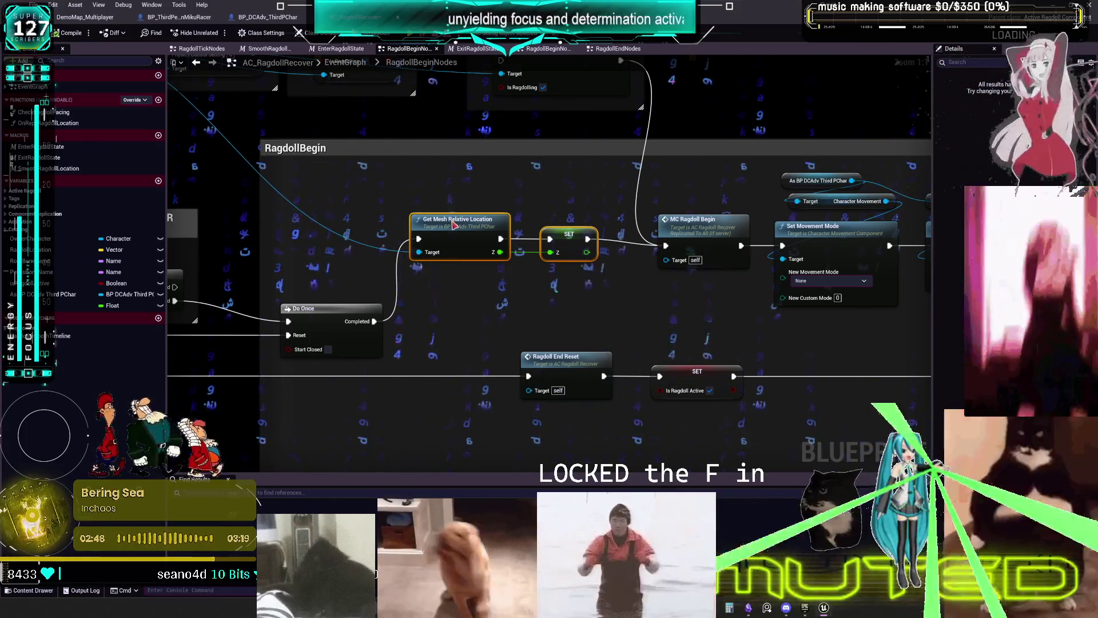
- Delete the Get Mesh Relative Location read and its SET node in RagdollBegin
{"action": "left_click_drag", "start_coordinate": [453, 228], "coordinate": [468, 312]}
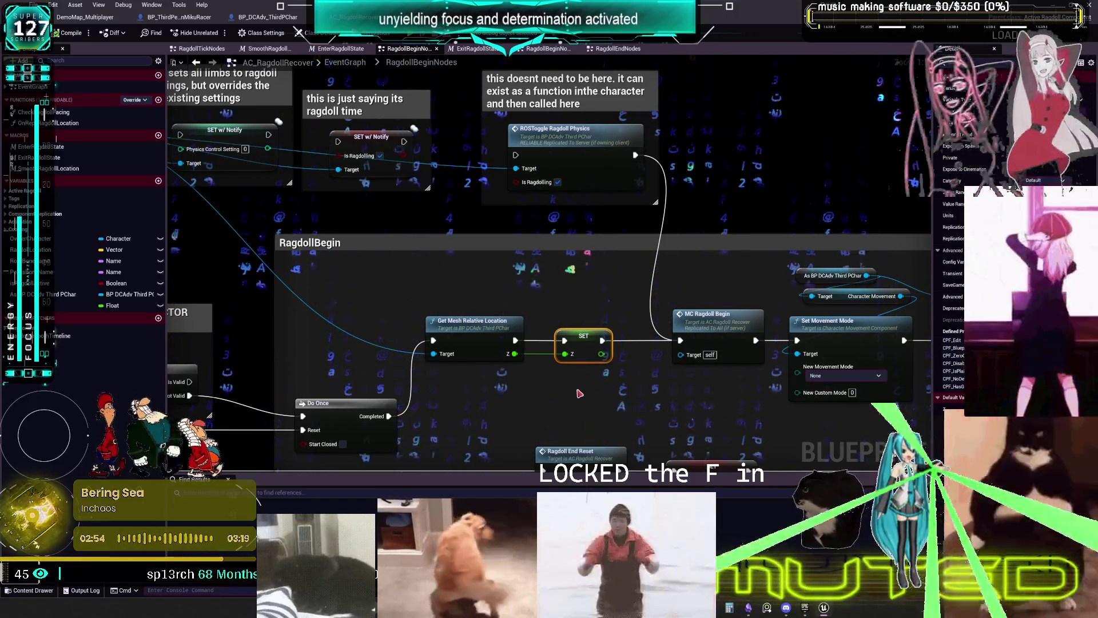
{"action": "scroll", "coordinate": [549, 271], "scroll_direction": "down", "scroll_amount": 1}
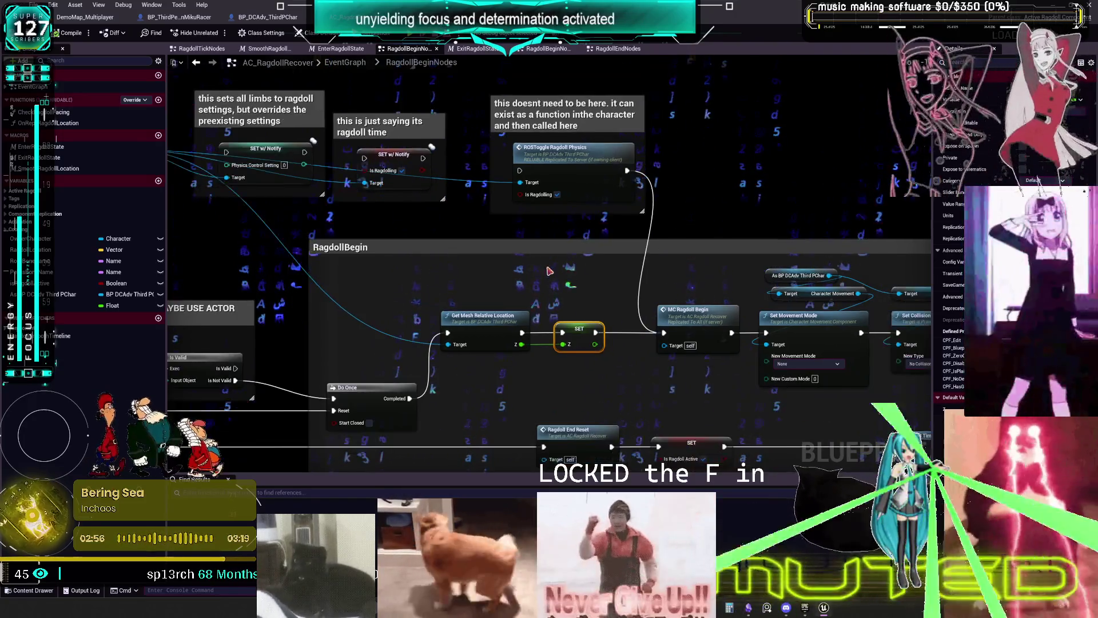
{"action": "mouse_move", "coordinate": [498, 303]}
{"action": "left_mouse_down"}
{"action": "mouse_move", "coordinate": [486, 302]}
{"action": "mouse_move", "coordinate": [618, 275]}
{"action": "left_mouse_up"}
{"action": "key", "text": "Delete"}
- Wire Do Once Completed straight into MC Ragdoll Begin and delete the leftover Target Z node
{"action": "mouse_move", "coordinate": [251, 123]}
{"action": "left_mouse_down"}
{"action": "mouse_move", "coordinate": [297, 275]}
{"action": "mouse_move", "coordinate": [581, 274]}
{"action": "left_mouse_up"}
{"action": "type", "text": "get z"}
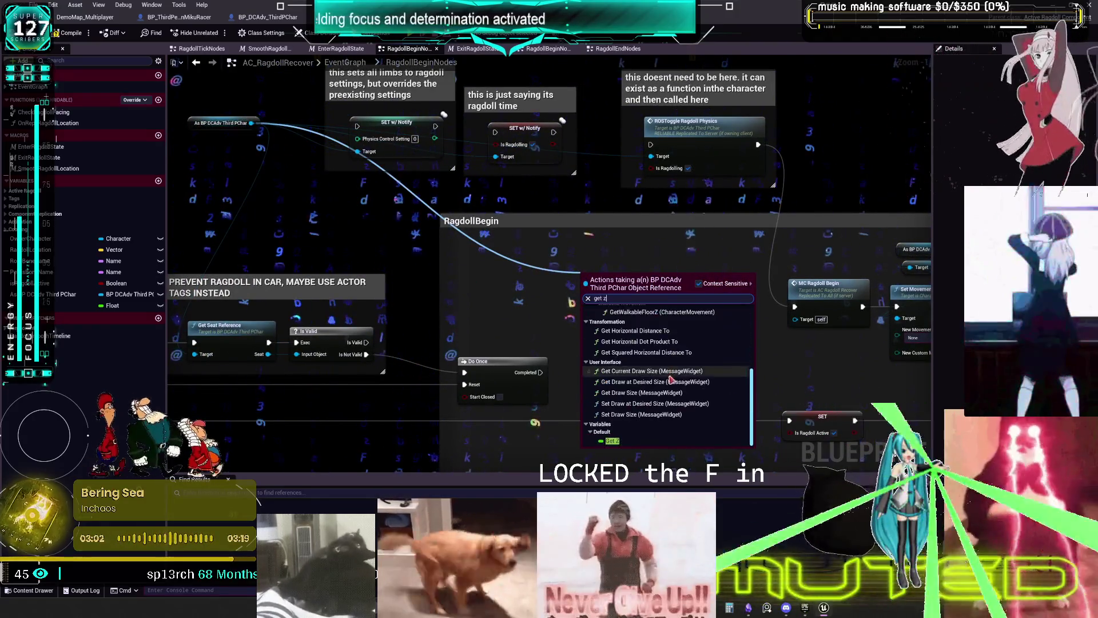
{"action": "left_click", "coordinate": [658, 373]}
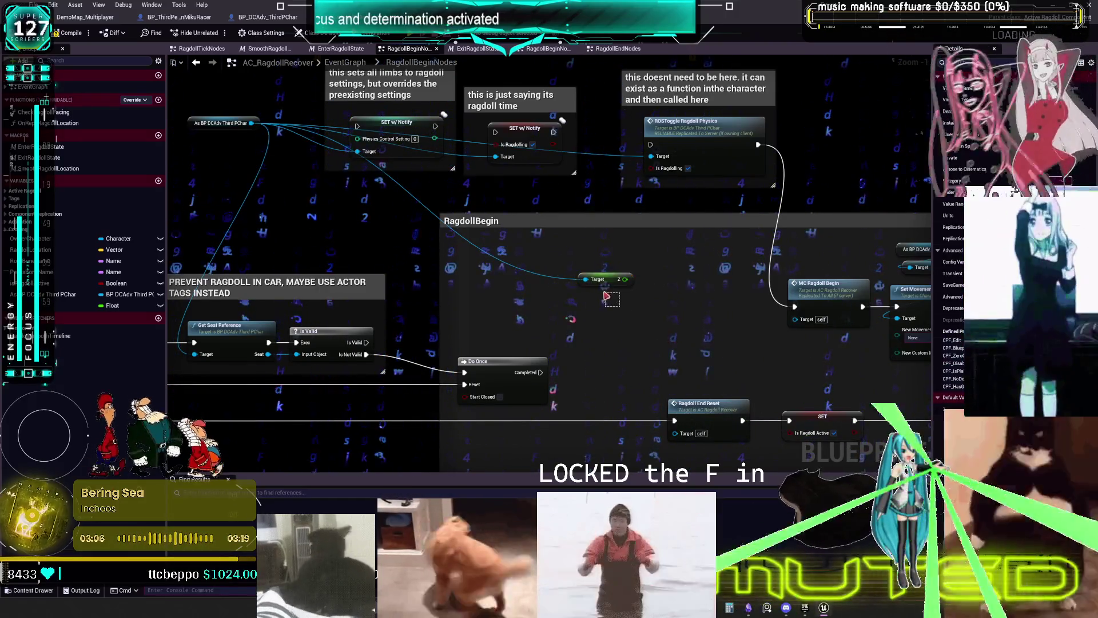
{"action": "mouse_move", "coordinate": [616, 294]}
{"action": "left_mouse_down"}
{"action": "mouse_move", "coordinate": [545, 298]}
{"action": "mouse_move", "coordinate": [585, 301]}
{"action": "left_mouse_up"}
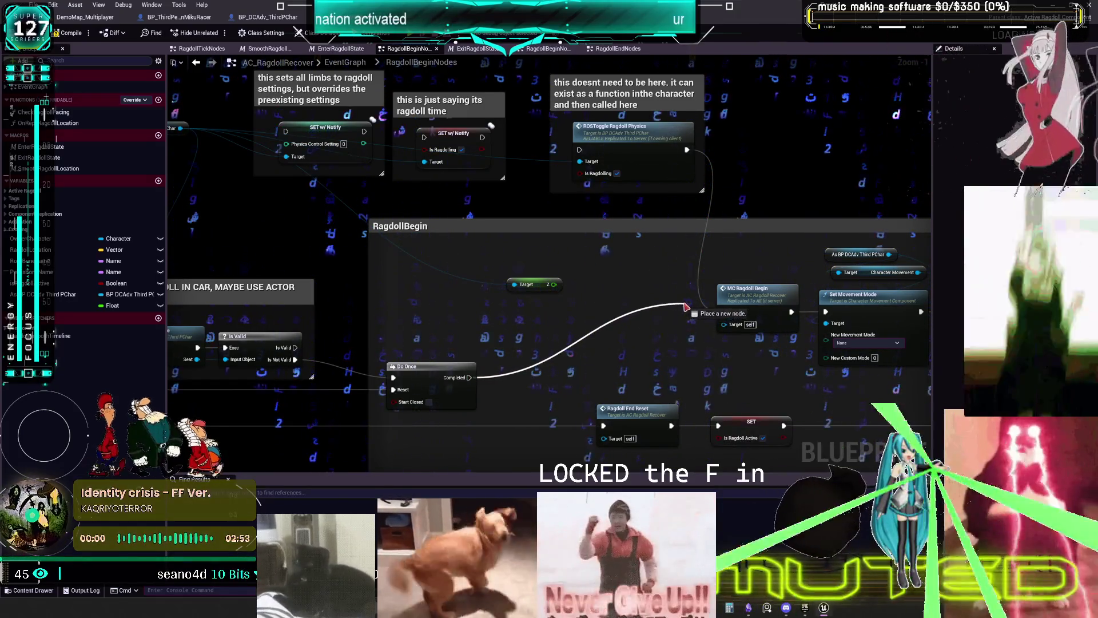
{"action": "left_click_drag", "start_coordinate": [686, 307], "coordinate": [724, 312]}
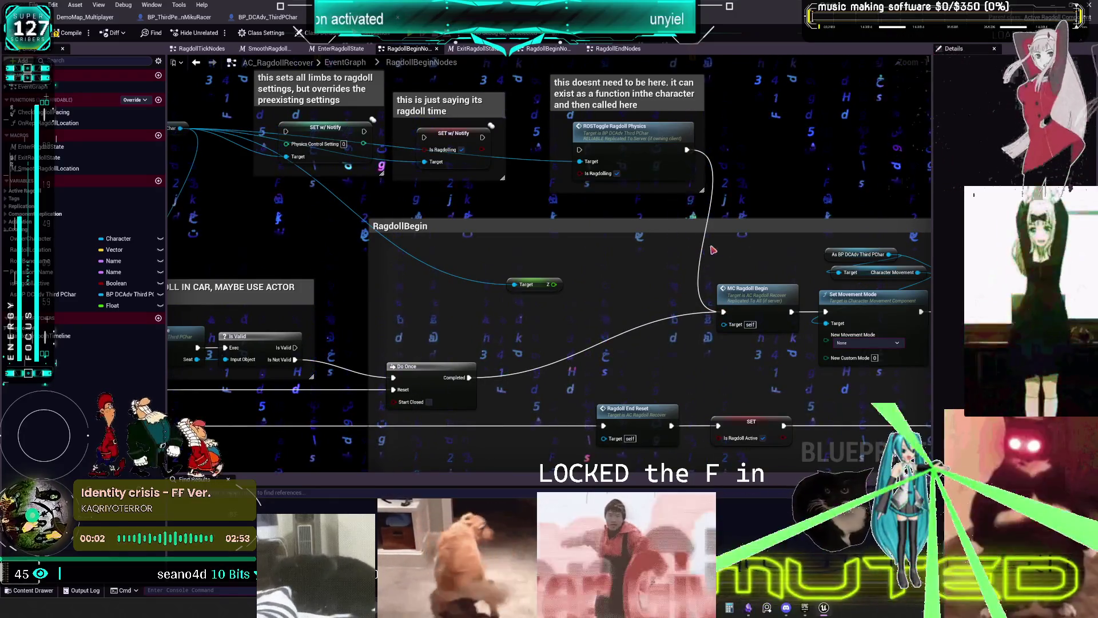
{"action": "key", "text": "Delete"}
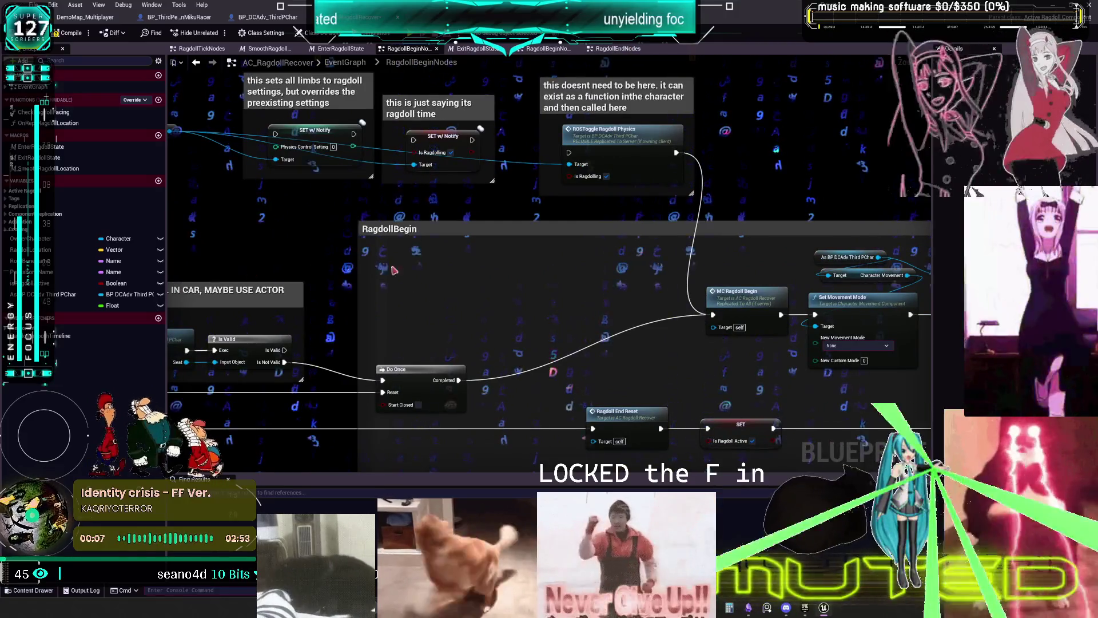
{"action": "left_click", "coordinate": [346, 62]}
{"action": "scroll", "coordinate": [572, 171], "scroll_direction": "up", "scroll_amount": 2}
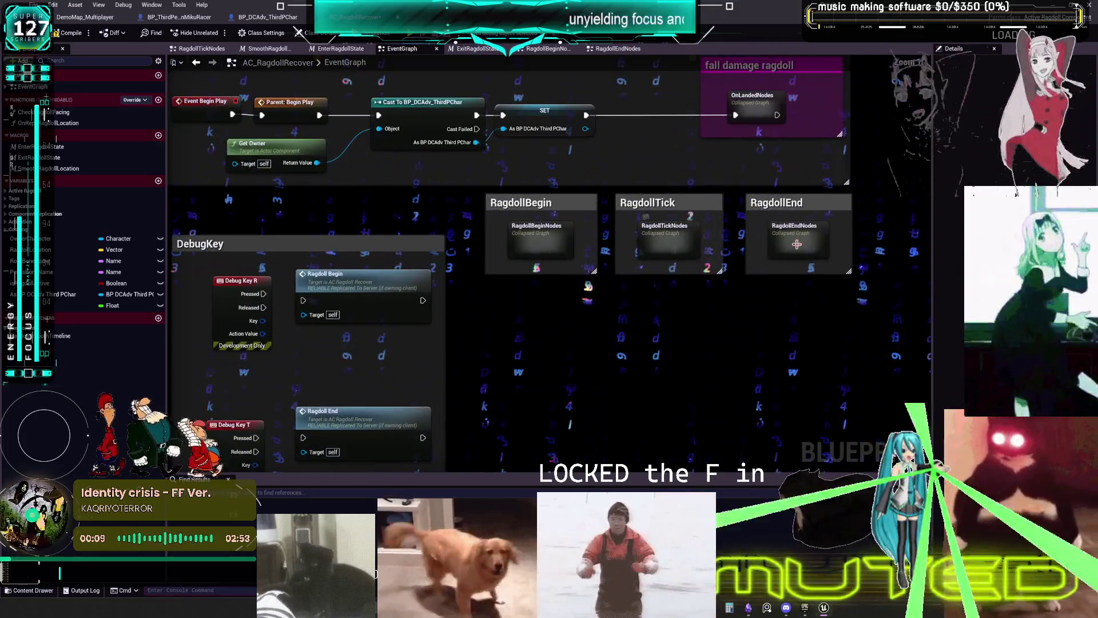
- Compile AC_RagdollRecover from the RagdollEnd nodes and browse to the selected Ragdoll_Get_Up_Montage asset
{"action": "left_click", "coordinate": [804, 239]}
{"action": "double_click", "coordinate": [803, 240]}
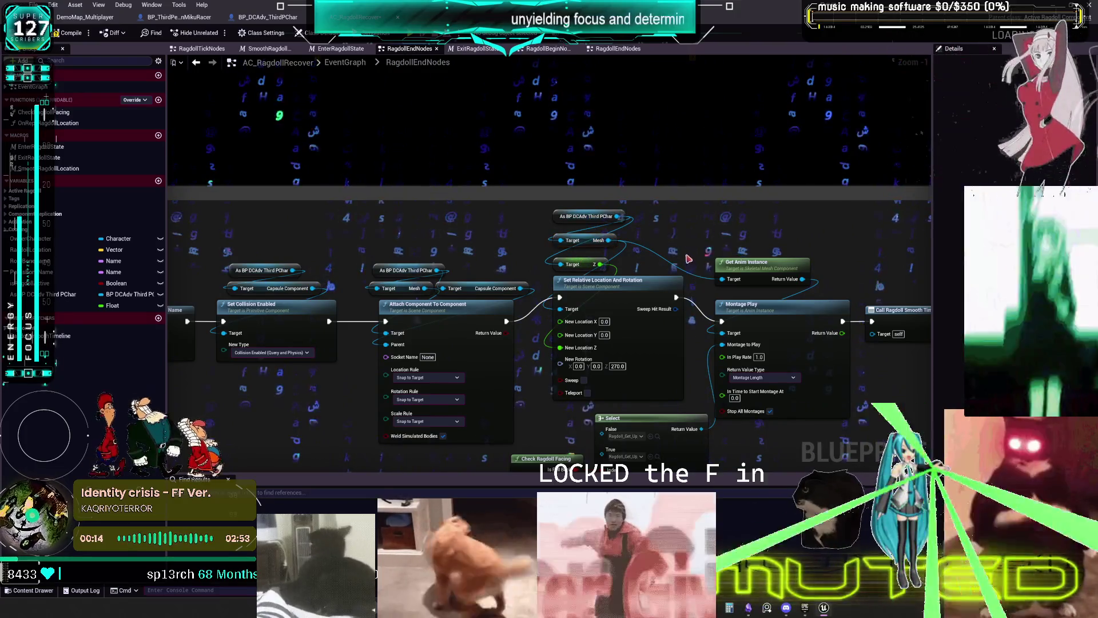
{"action": "left_click", "coordinate": [66, 36]}
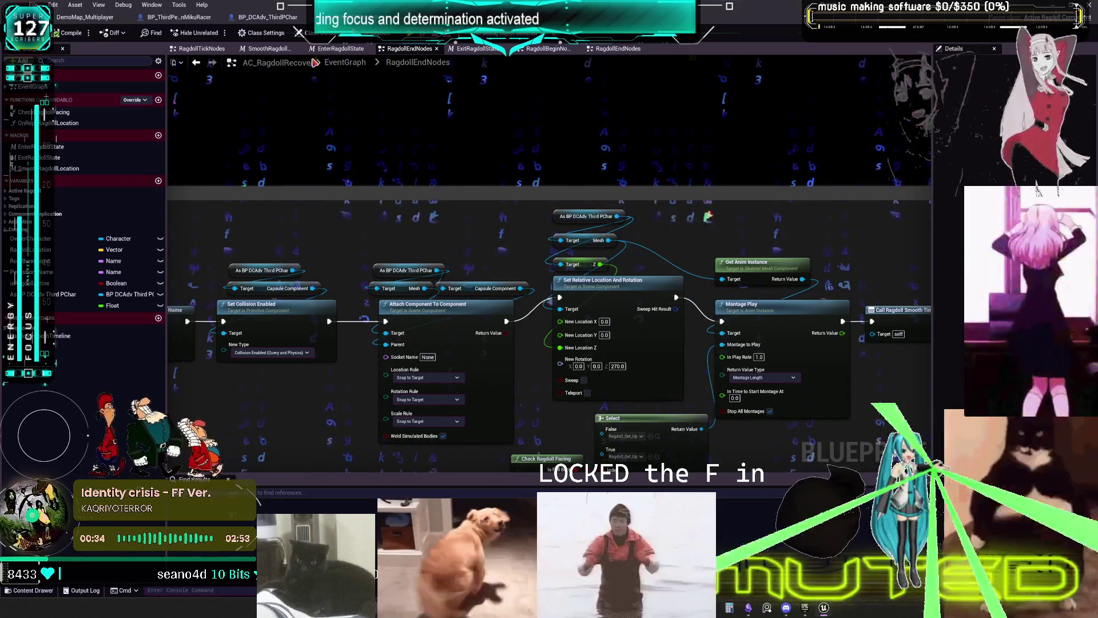
{"action": "left_click_drag", "start_coordinate": [671, 462], "coordinate": [564, 293]}
{"action": "left_click", "coordinate": [563, 290]}
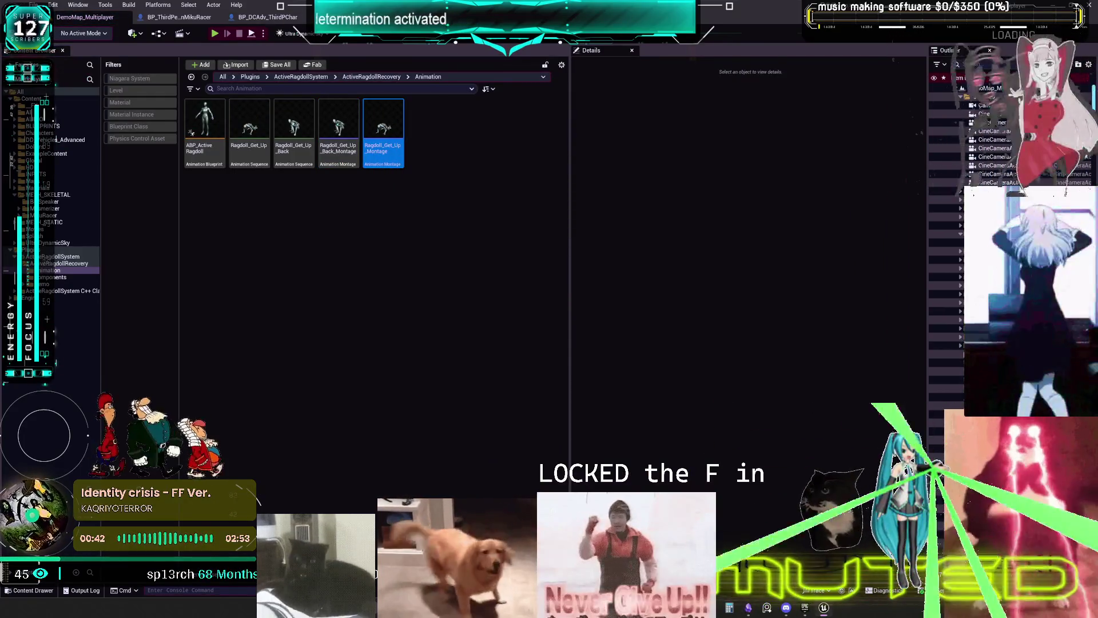
- Select AC_RagdollRecover in BP_ThirdPersonMikuRacer's Components panel and review its Details settings
{"action": "key", "text": "alt+Tab"}
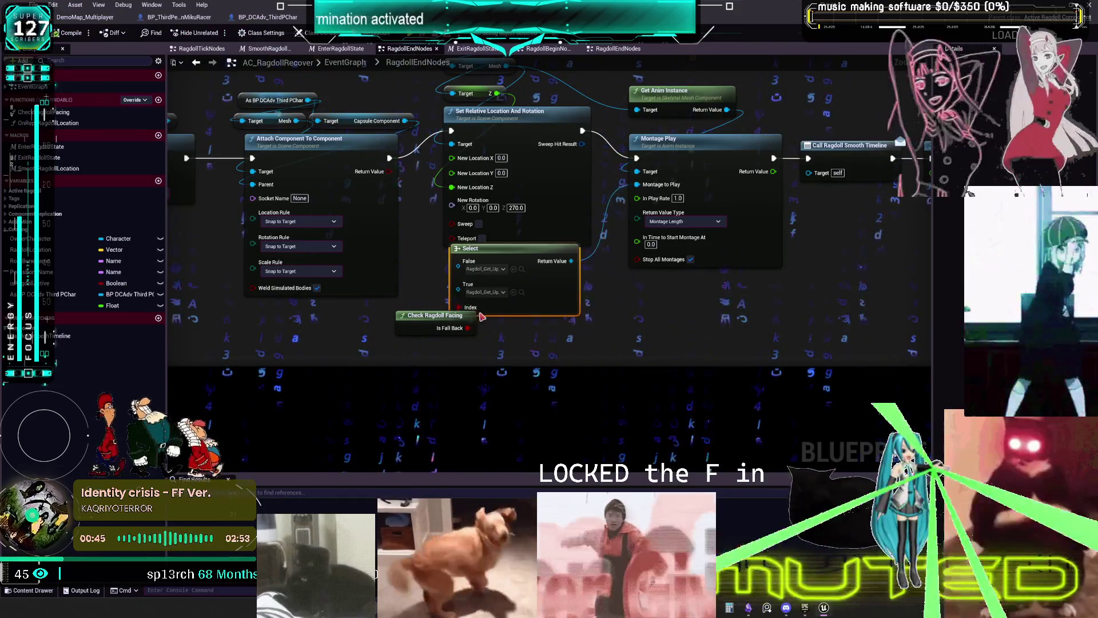
{"action": "left_click", "coordinate": [195, 18]}
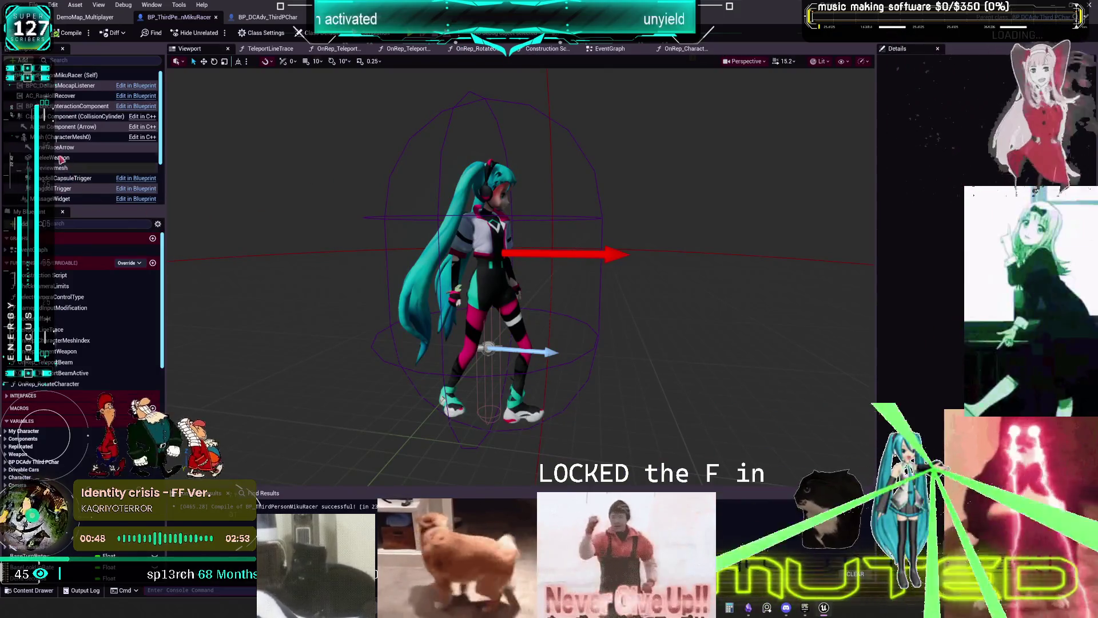
{"action": "left_click", "coordinate": [59, 96]}
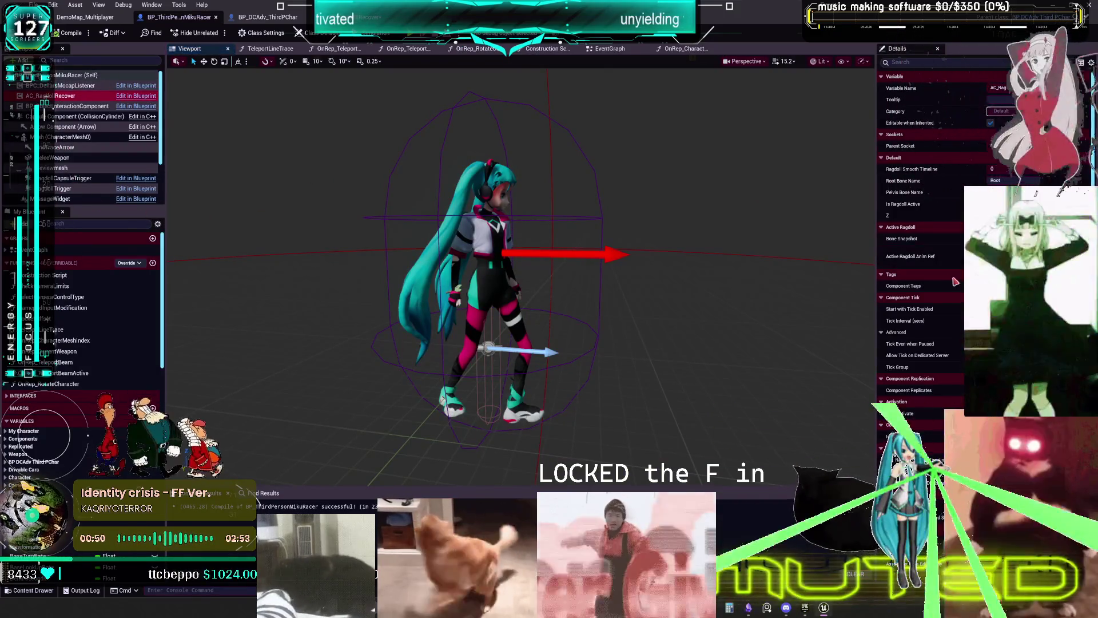
{"action": "scroll", "coordinate": [952, 279], "scroll_direction": "down", "scroll_amount": 1}
{"action": "scroll", "coordinate": [912, 258], "scroll_direction": "up", "scroll_amount": 1}
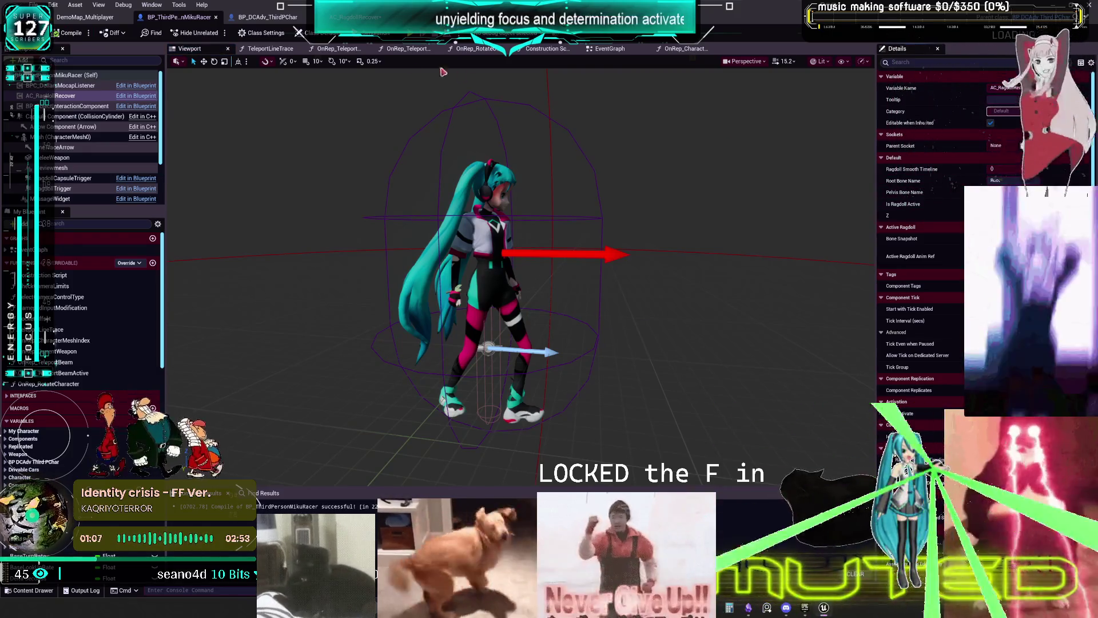
{"action": "left_click", "coordinate": [279, 18]}
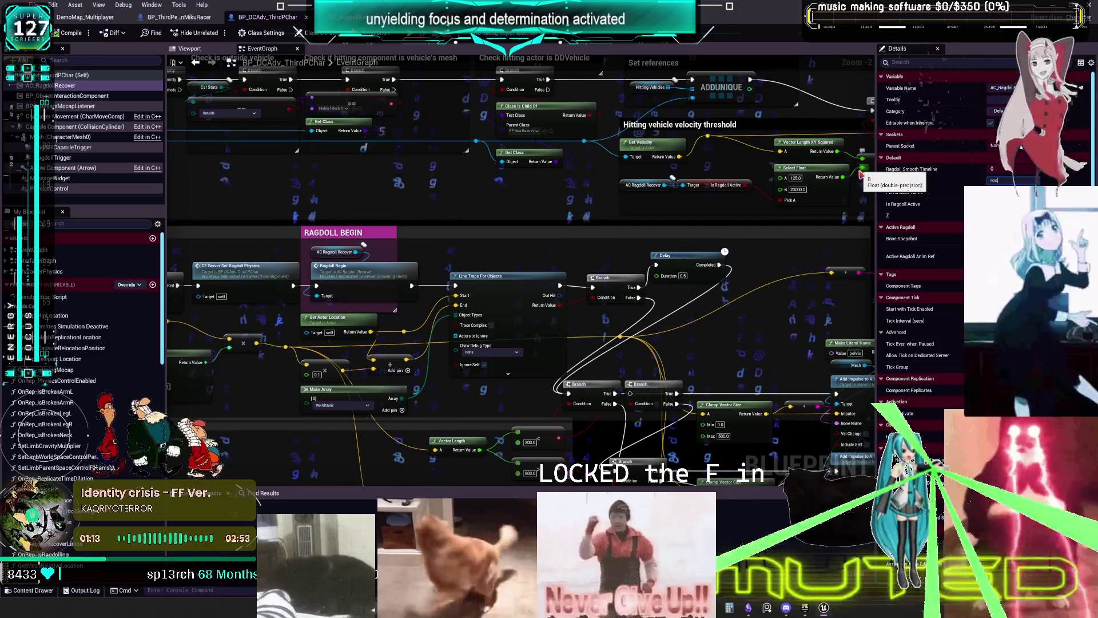
- Commit the root bone name and recompile the third-person character, then show AC_RagdollRecover's graph
{"action": "left_click", "coordinate": [60, 34]}
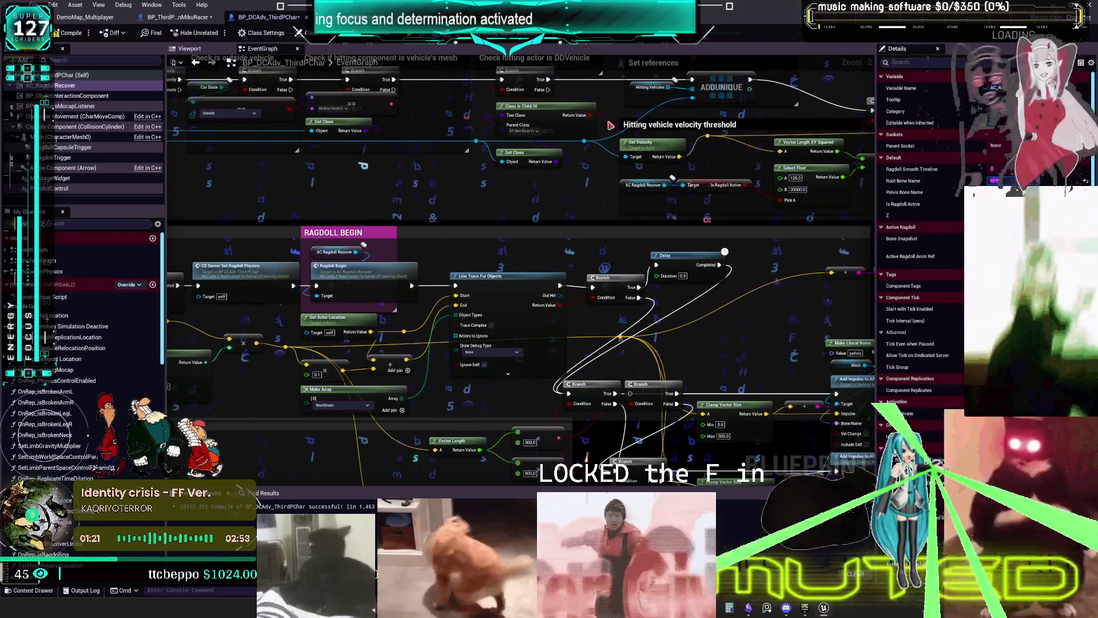
{"action": "left_click", "coordinate": [74, 34]}
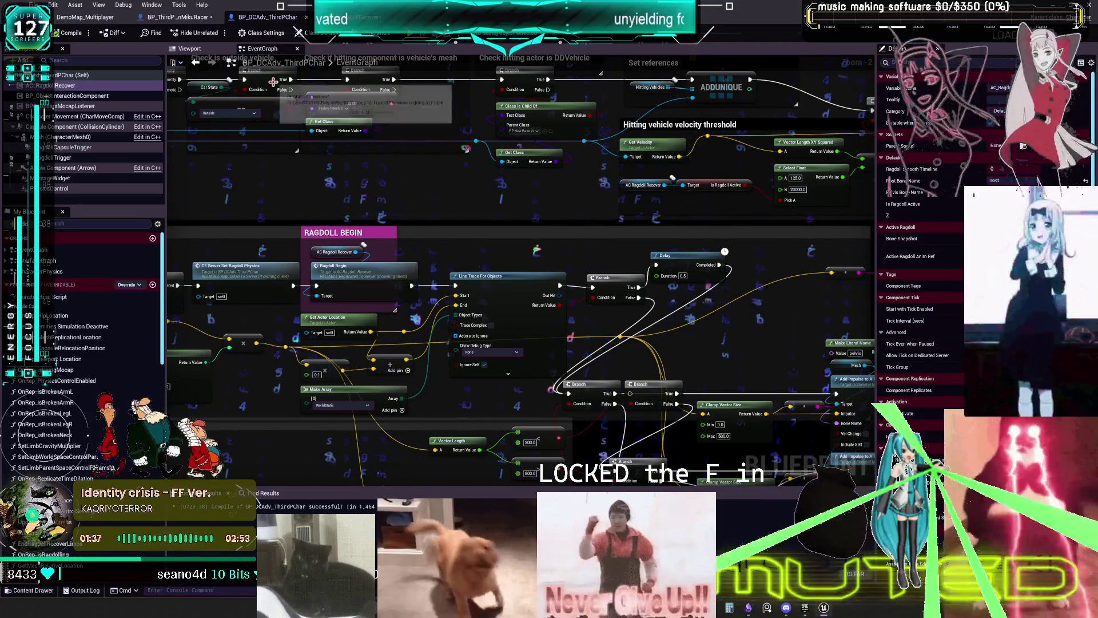
{"action": "left_click", "coordinate": [191, 23]}
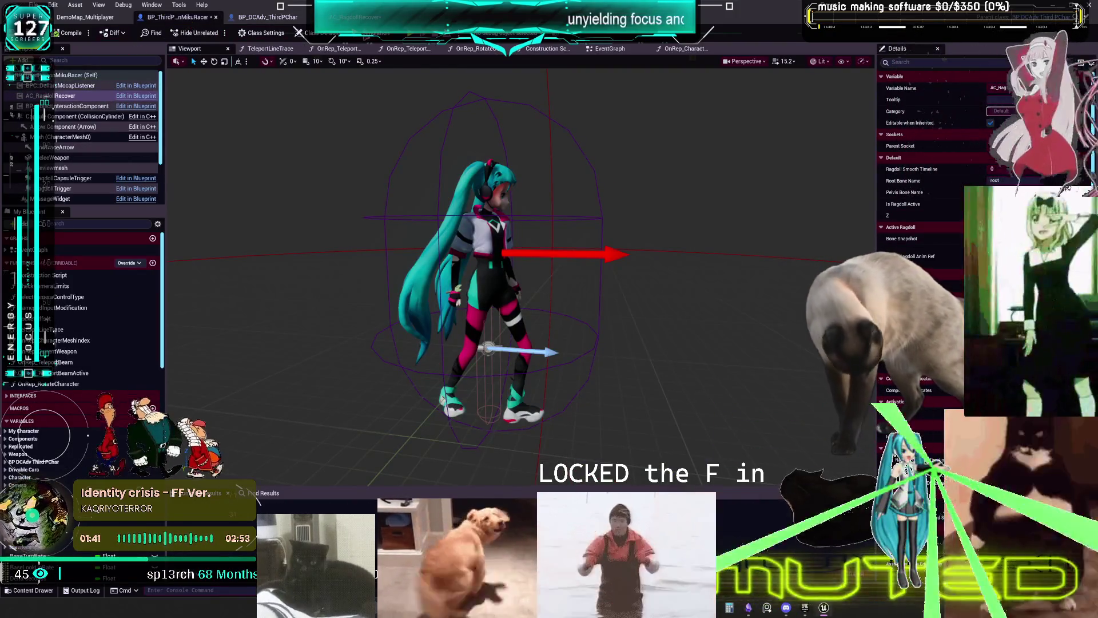
{"action": "left_click", "coordinate": [362, 17]}
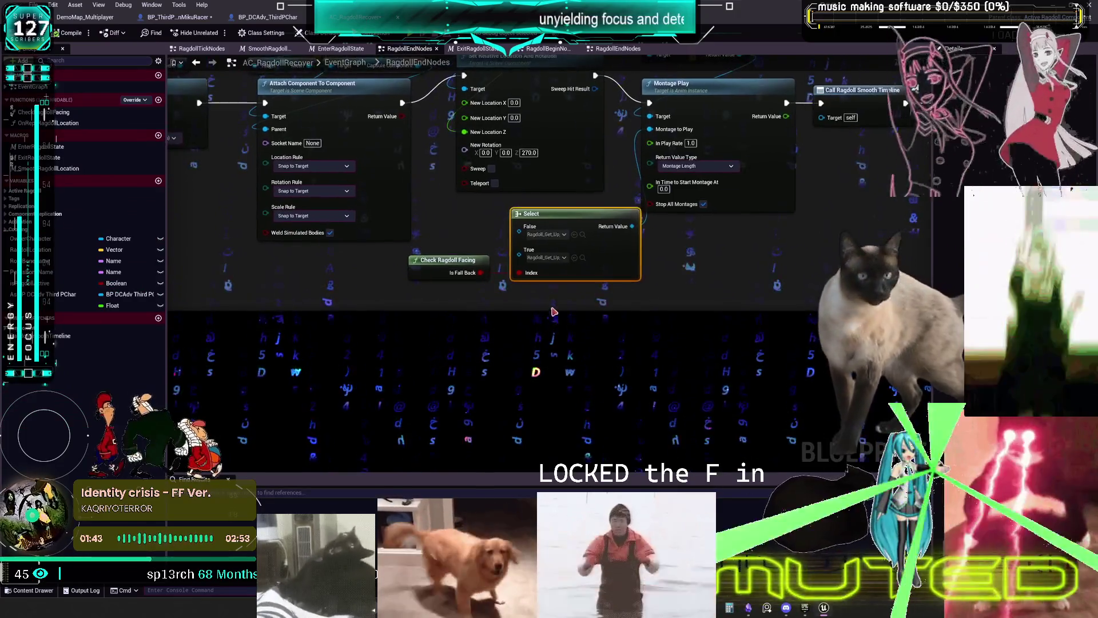
- Move the Select and facing check nodes lower and promote the Select's False and True pins to variables
{"action": "left_click_drag", "start_coordinate": [550, 302], "coordinate": [405, 252]}
{"action": "left_click_drag", "start_coordinate": [540, 220], "coordinate": [548, 330]}
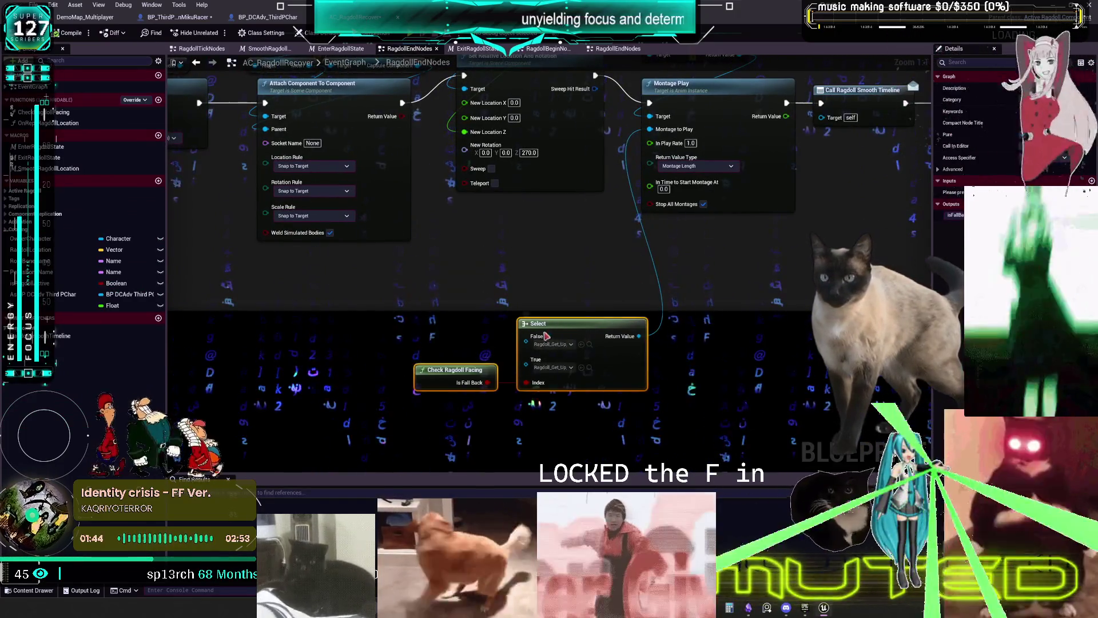
{"action": "right_click", "coordinate": [526, 341]}
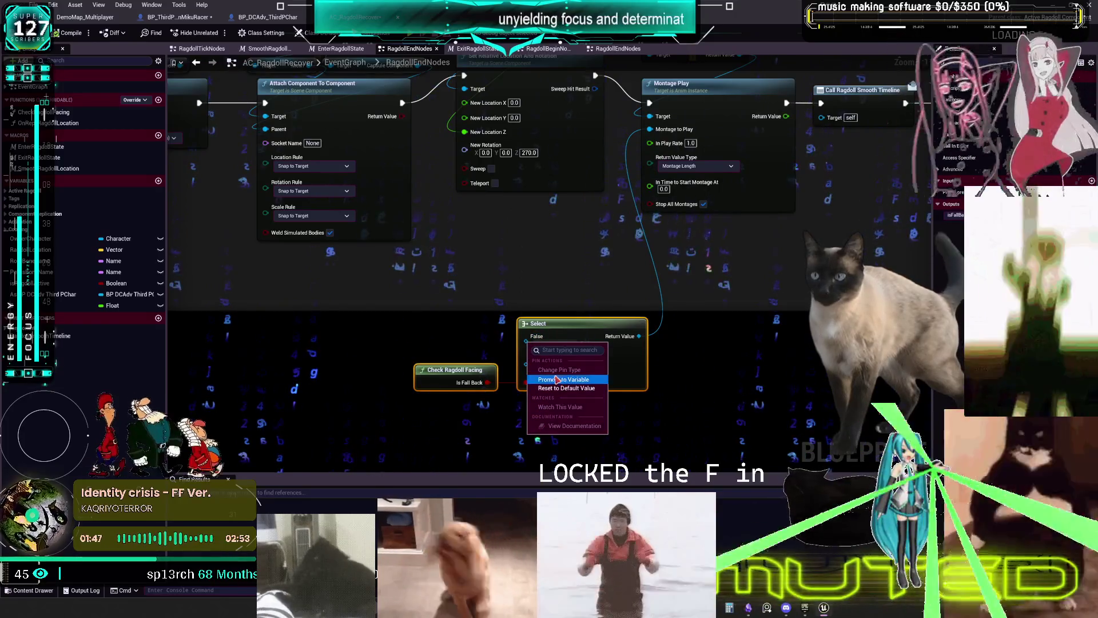
{"action": "left_click", "coordinate": [558, 379]}
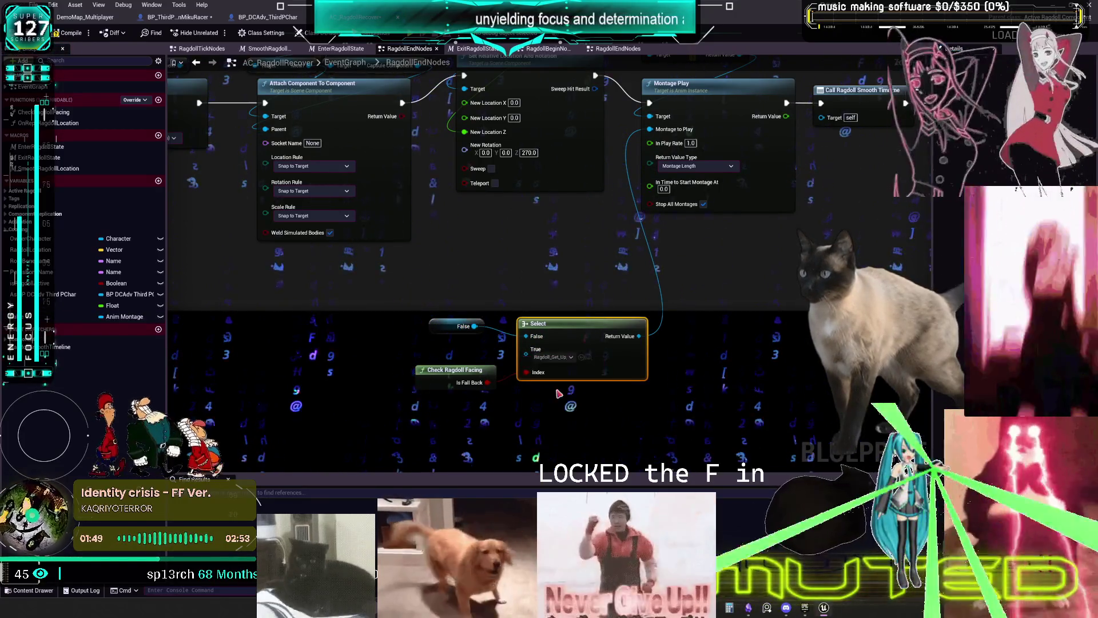
{"action": "right_click", "coordinate": [526, 355]}
{"action": "left_click", "coordinate": [558, 393]}
{"action": "mouse_move", "coordinate": [452, 332]}
{"action": "left_mouse_down"}
{"action": "mouse_move", "coordinate": [452, 312]}
{"action": "mouse_move", "coordinate": [438, 328]}
{"action": "left_mouse_up"}
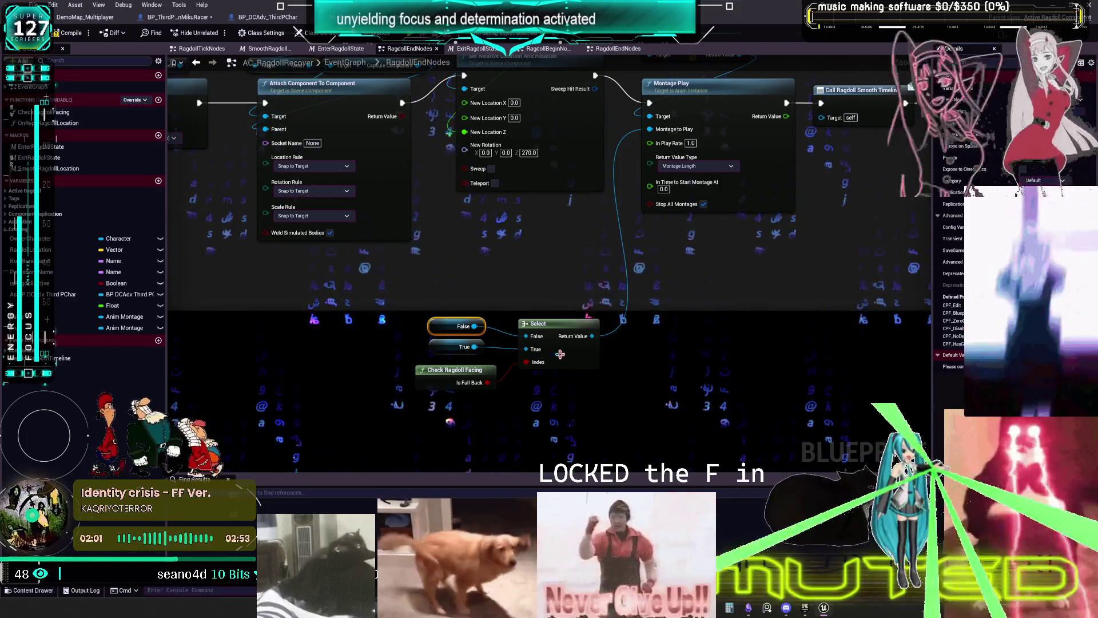
{"action": "left_click_drag", "start_coordinate": [642, 397], "coordinate": [638, 382]}
- Undo both pin promotions and promote the Select's Return Value to a new Anim Montage variable
{"action": "key", "text": "ctrl+z"}
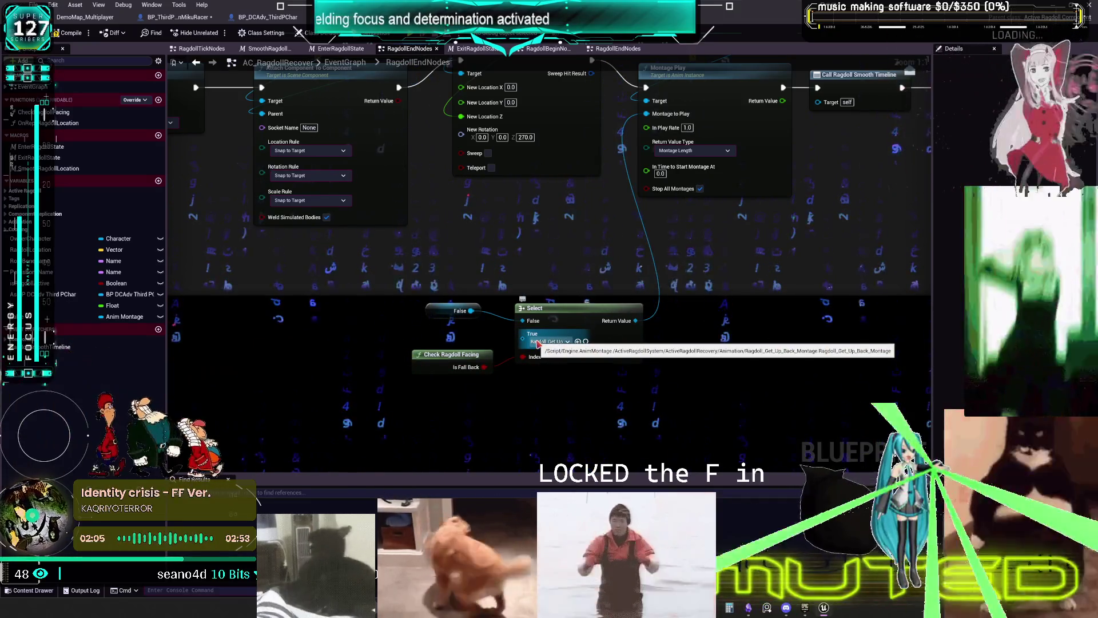
{"action": "key", "text": "ctrl+z"}
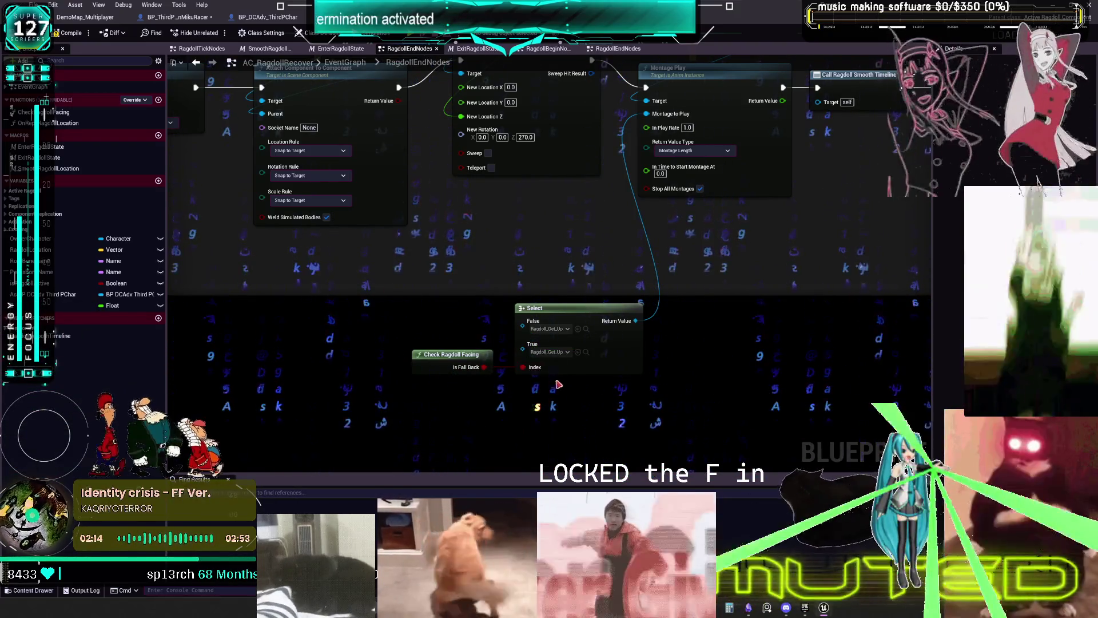
{"action": "right_click", "coordinate": [635, 322]}
{"action": "left_click", "coordinate": [683, 398]}
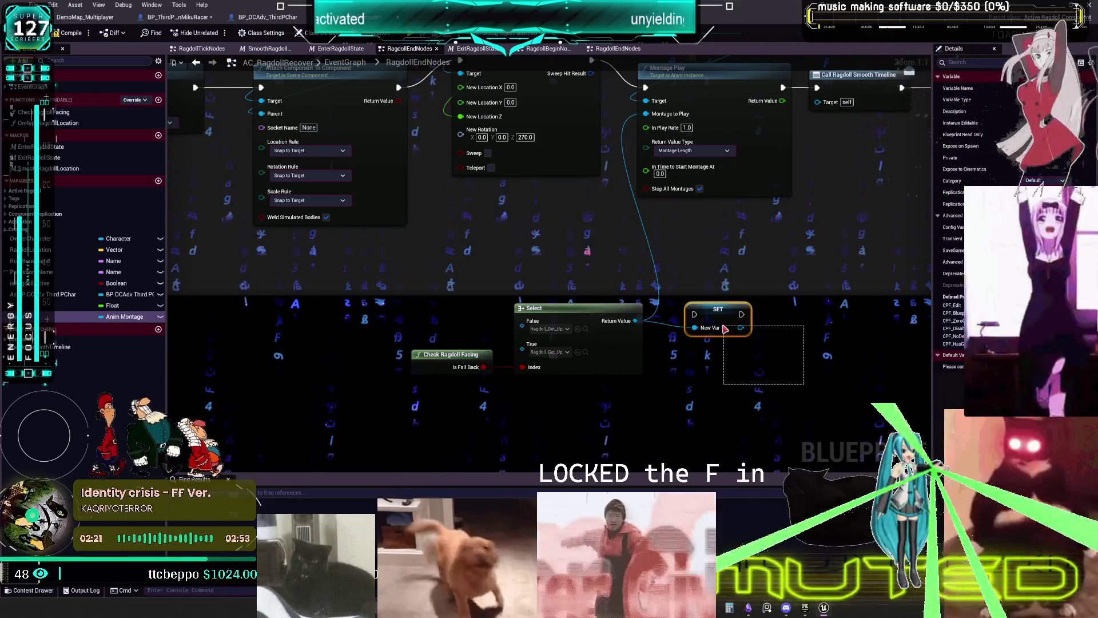
- Rename the new montage variable to Get Up and duplicate it as Get Up Back
{"action": "left_click_drag", "start_coordinate": [725, 329], "coordinate": [721, 329]}
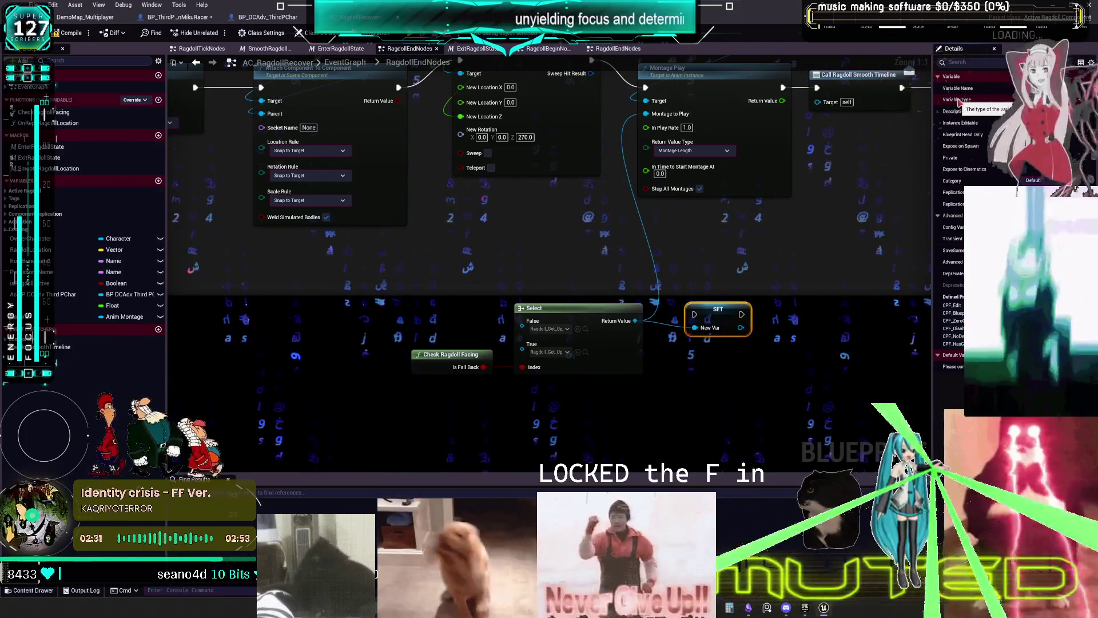
{"action": "key", "text": "Return"}
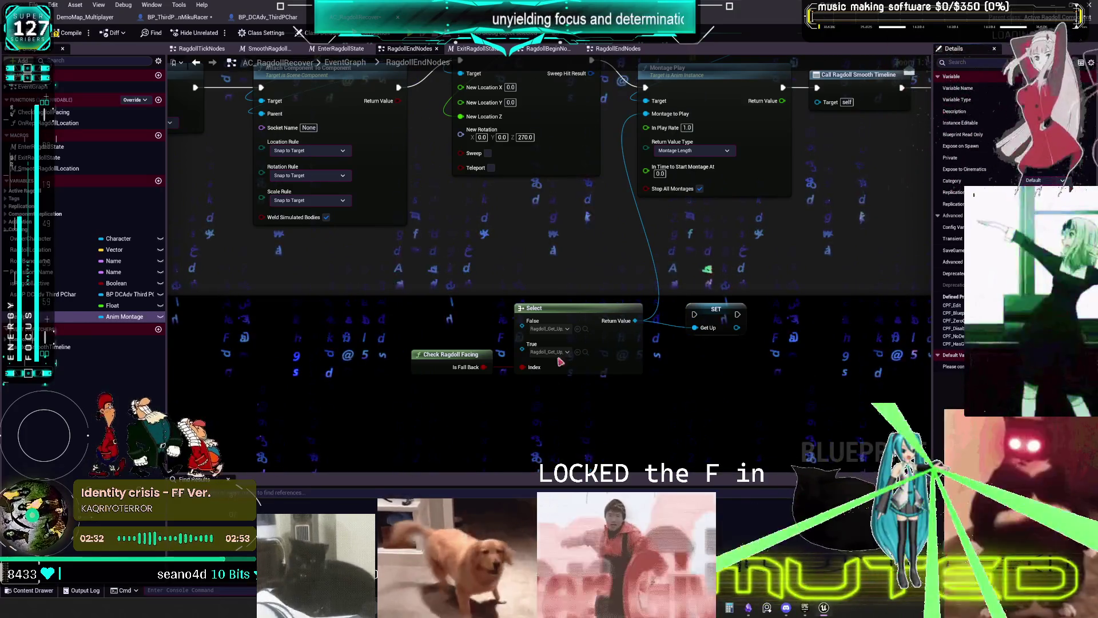
{"action": "key", "text": "ctrl+d"}
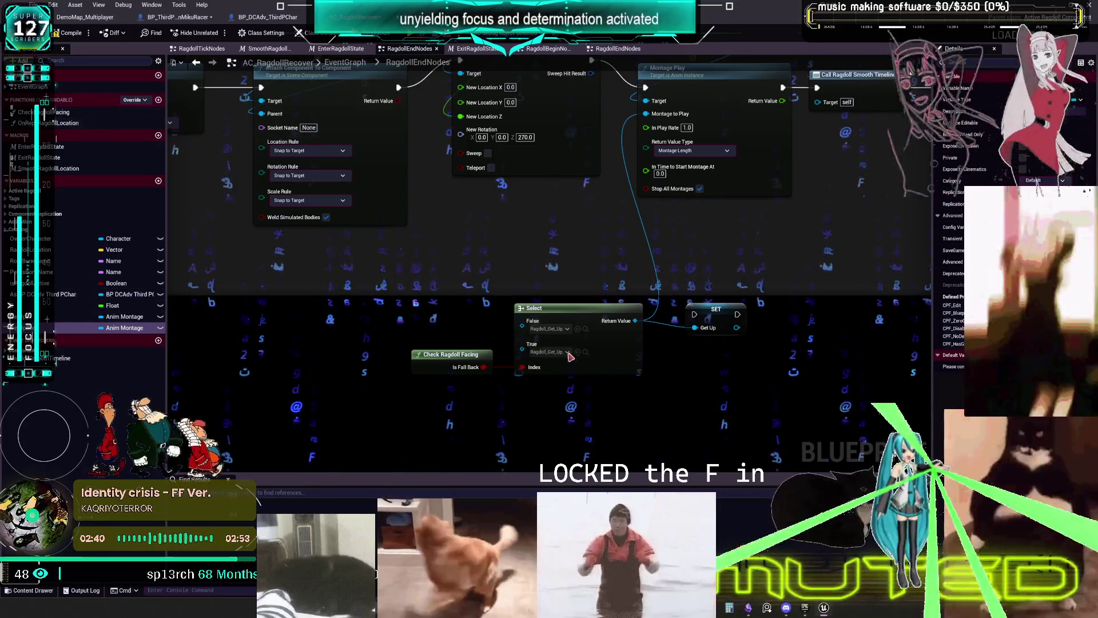
- Place Get Up and Get Up Back getters and wire them into the Select's False and True pins
{"action": "left_click_drag", "start_coordinate": [124, 317], "coordinate": [269, 318]}
{"action": "left_click_drag", "start_coordinate": [426, 285], "coordinate": [426, 285]}
{"action": "mouse_move", "coordinate": [124, 328]}
{"action": "left_mouse_down"}
{"action": "mouse_move", "coordinate": [154, 337]}
{"action": "mouse_move", "coordinate": [433, 331]}
{"action": "left_mouse_up"}
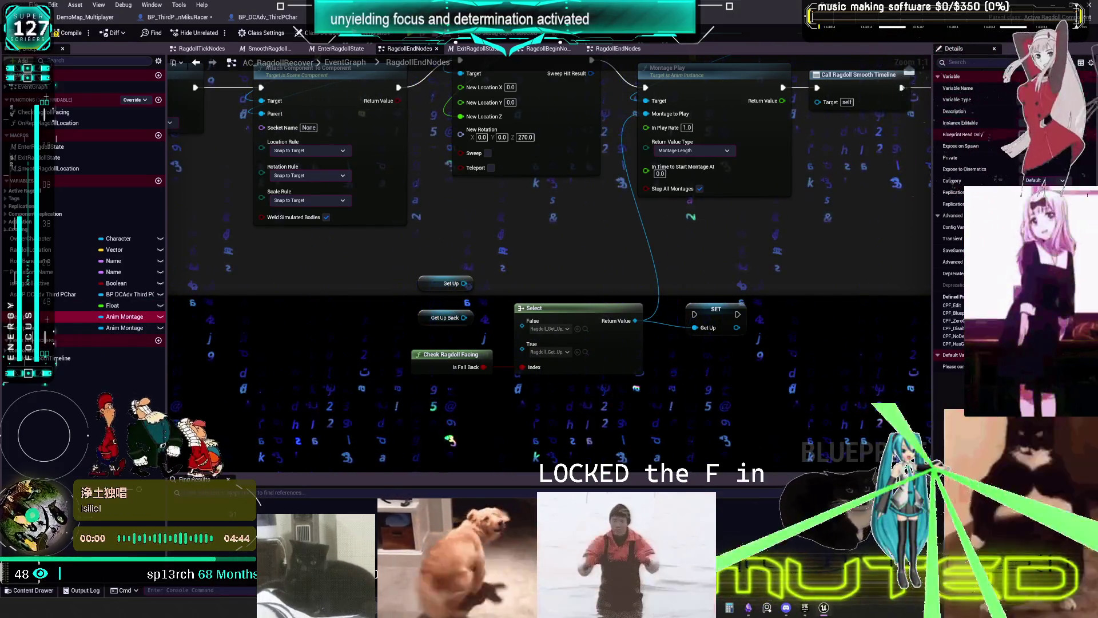
{"action": "left_click", "coordinate": [57, 329]}
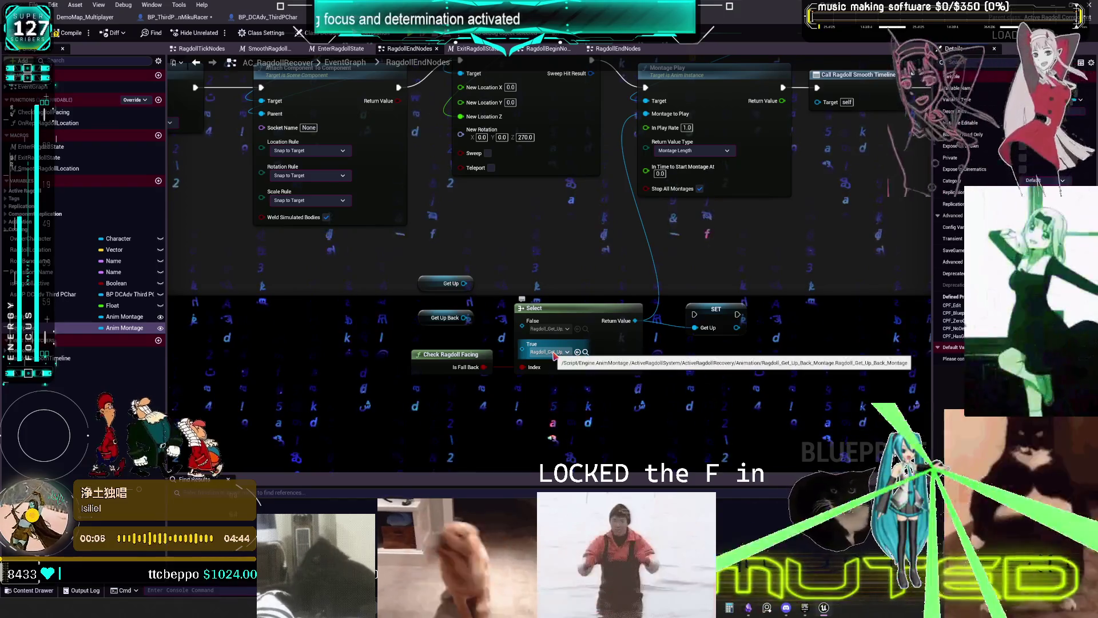
{"action": "left_click_drag", "start_coordinate": [470, 284], "coordinate": [522, 321]}
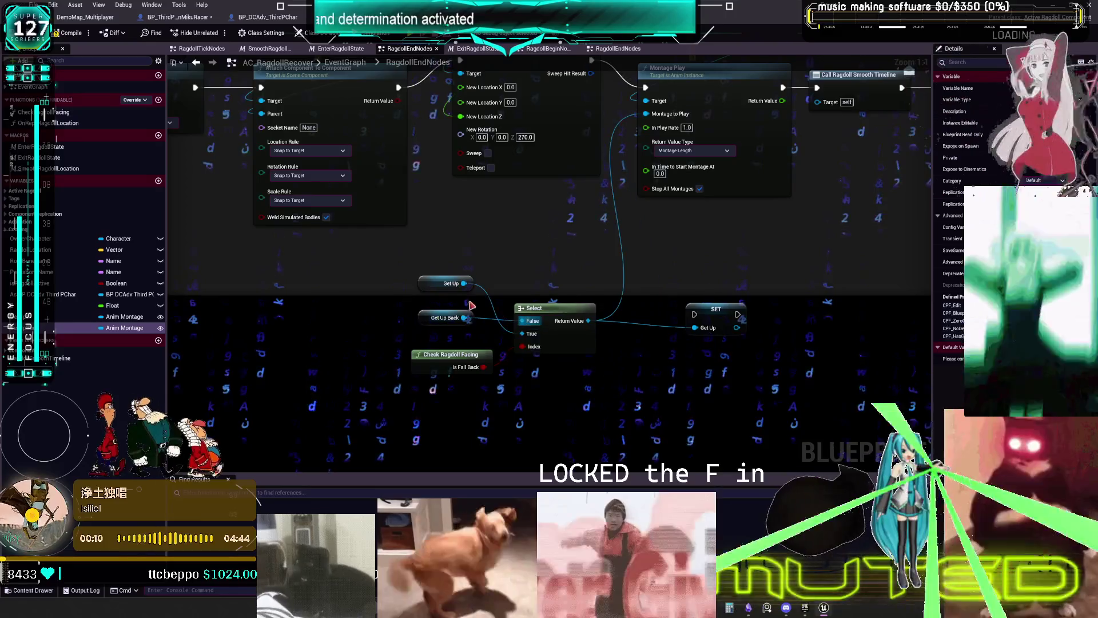
{"action": "left_click_drag", "start_coordinate": [452, 283], "coordinate": [452, 331]}
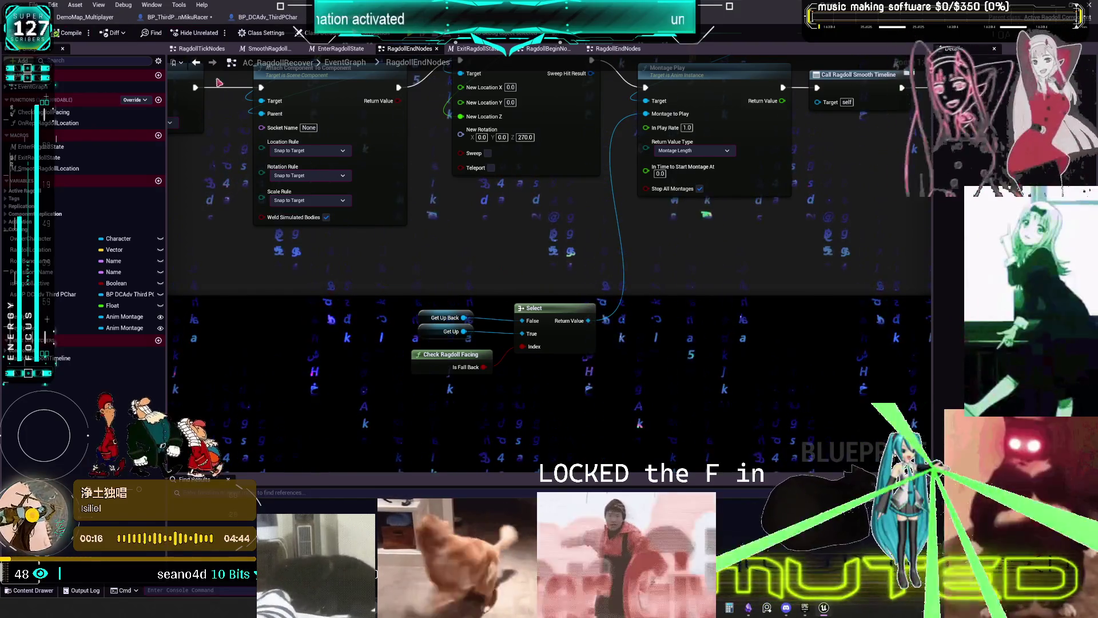
{"action": "left_click", "coordinate": [266, 18]}
{"action": "left_click", "coordinate": [177, 18]}
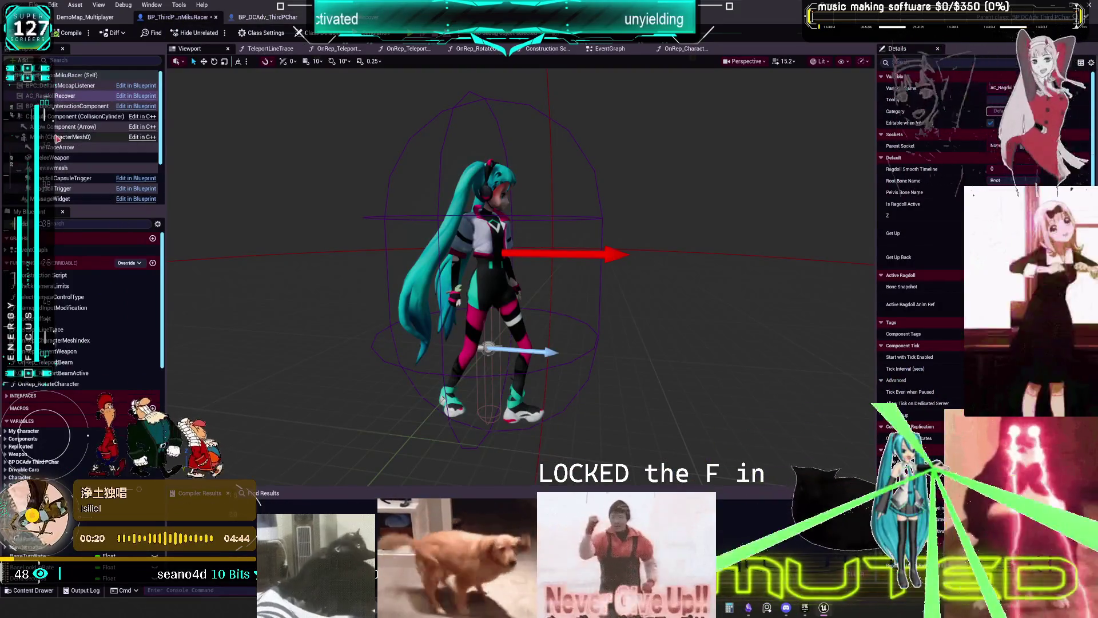
- In OnRep_CharacterMeshIndex, add an AC Ragdoll Recover reference and pull a Set Get Up node from it
{"action": "left_click", "coordinate": [74, 138]}
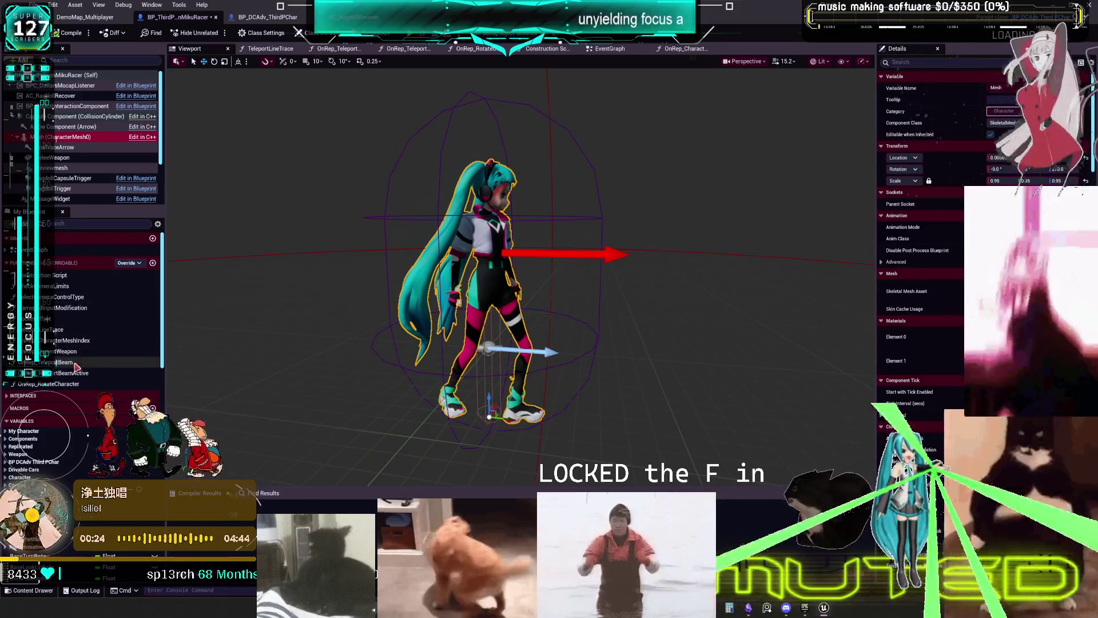
{"action": "double_click", "coordinate": [68, 341]}
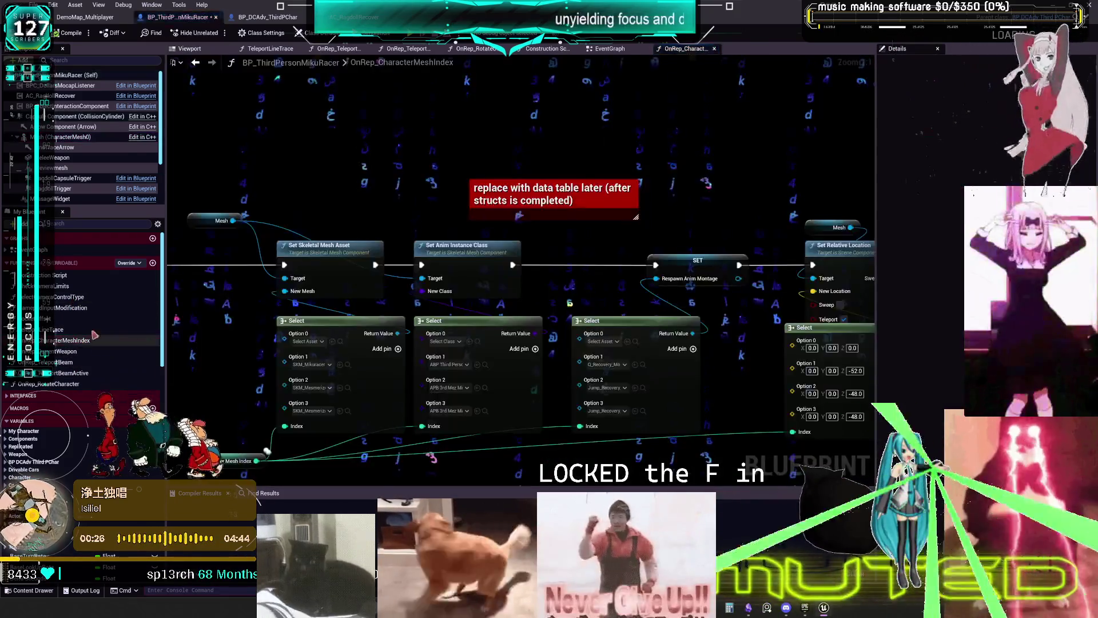
{"action": "mouse_move", "coordinate": [57, 95]}
{"action": "left_mouse_down"}
{"action": "mouse_move", "coordinate": [275, 131]}
{"action": "mouse_move", "coordinate": [564, 389]}
{"action": "mouse_move", "coordinate": [555, 321]}
{"action": "left_mouse_up"}
{"action": "left_click_drag", "start_coordinate": [487, 294], "coordinate": [527, 354]}
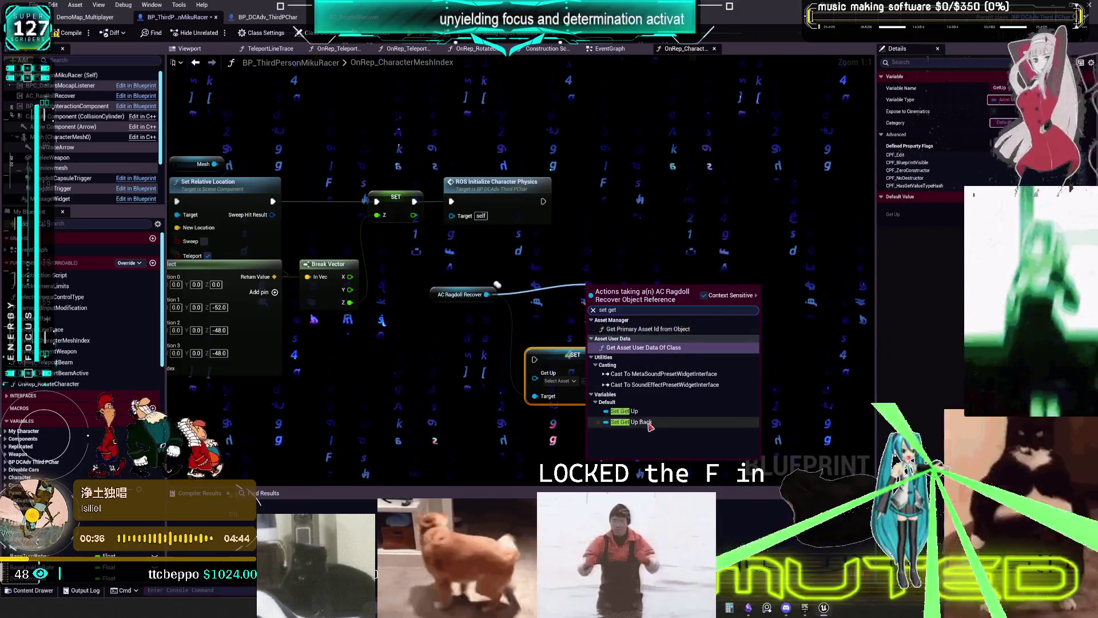
- Add a Set Get Up Back node from AC Ragdoll Recover plus two Select nodes below the setters
{"action": "left_click_drag", "start_coordinate": [622, 319], "coordinate": [706, 298]}
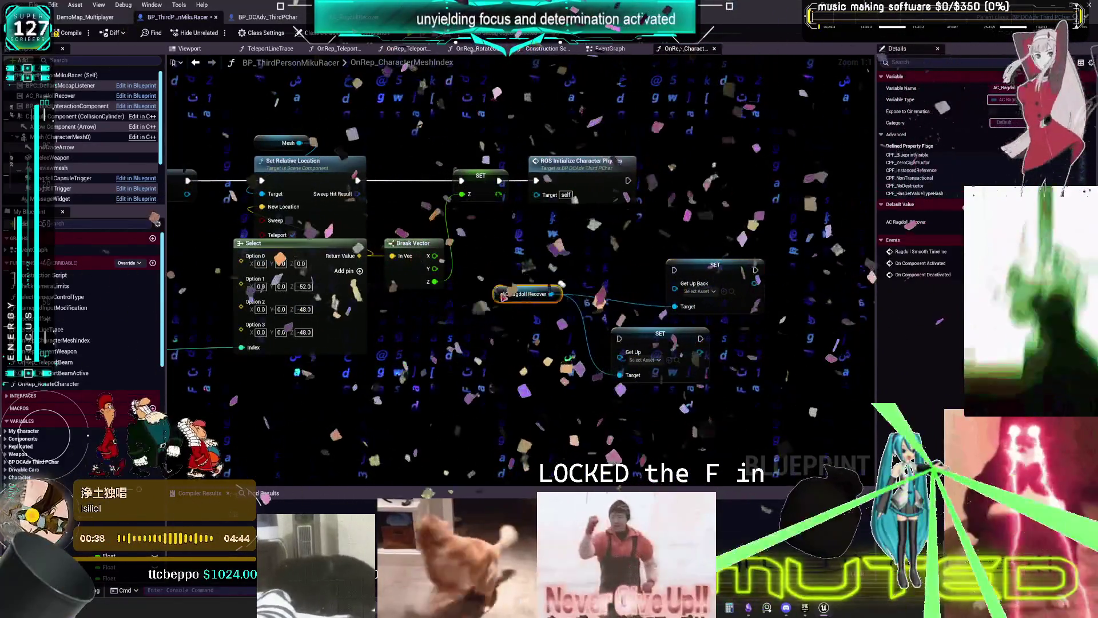
{"action": "left_click_drag", "start_coordinate": [646, 281], "coordinate": [501, 310]}
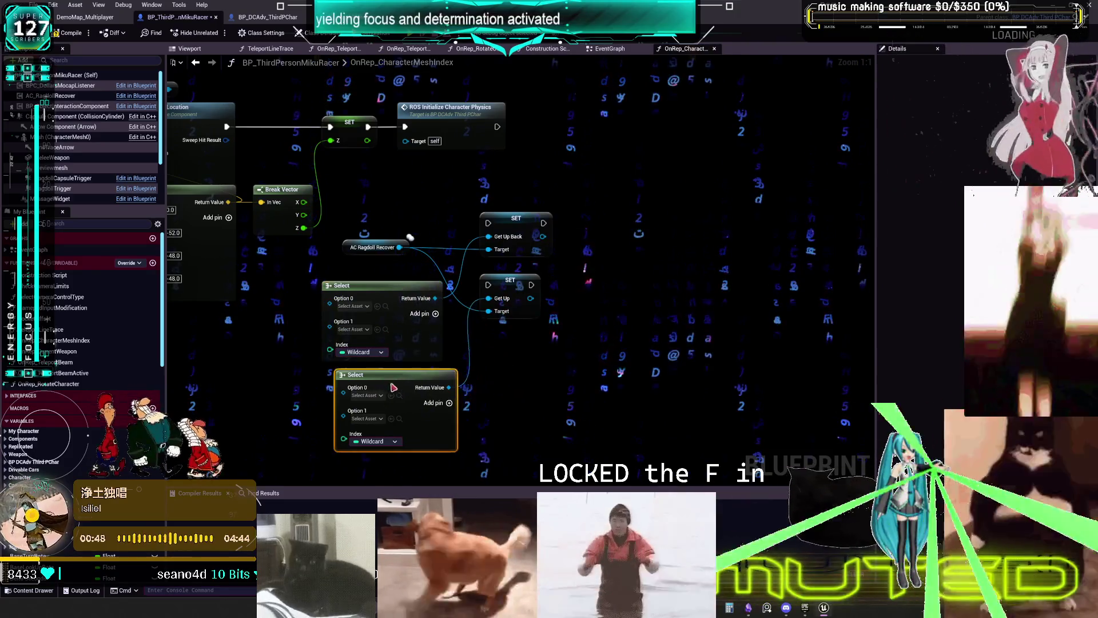
{"action": "mouse_move", "coordinate": [382, 355]}
{"action": "left_mouse_down"}
{"action": "mouse_move", "coordinate": [434, 376]}
{"action": "mouse_move", "coordinate": [458, 361]}
{"action": "mouse_move", "coordinate": [572, 414]}
{"action": "mouse_move", "coordinate": [634, 377]}
{"action": "left_mouse_up"}
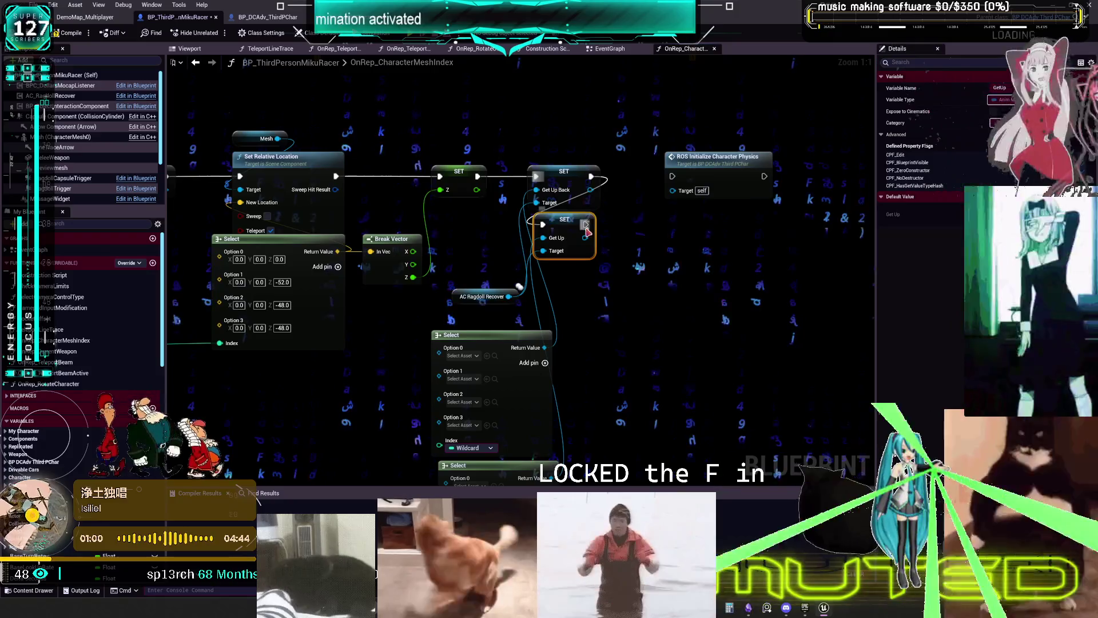
- Move the montage setters into the execution chain and arrange the new Select nodes beside the mesh Selects
{"action": "left_click_drag", "start_coordinate": [464, 300], "coordinate": [521, 271]}
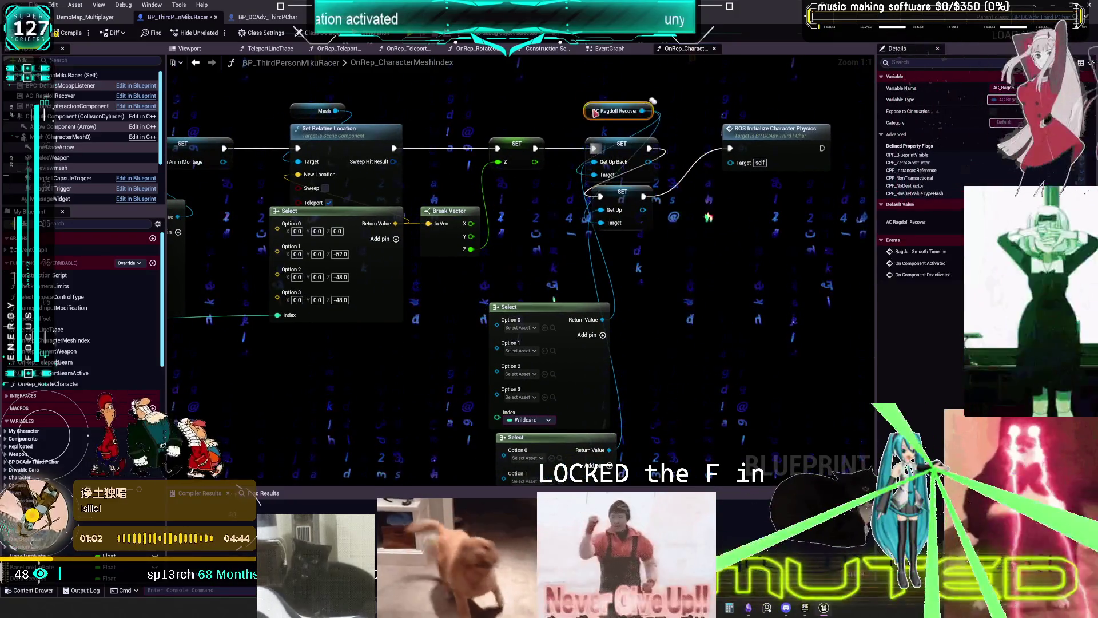
{"action": "left_click_drag", "start_coordinate": [642, 278], "coordinate": [583, 436]}
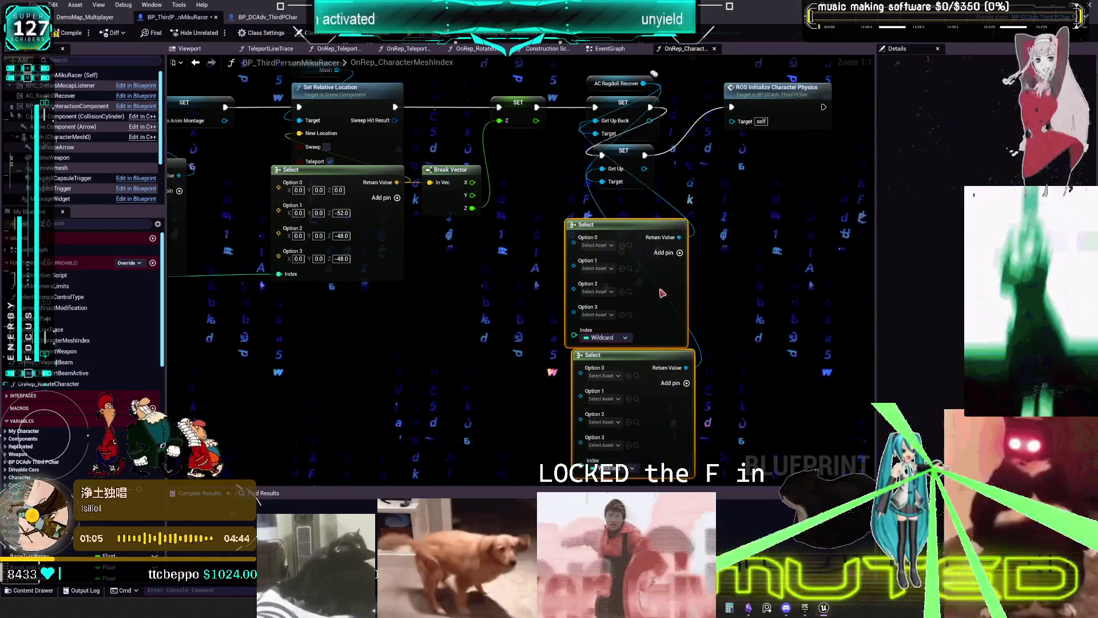
{"action": "left_click_drag", "start_coordinate": [640, 310], "coordinate": [1028, 324]}
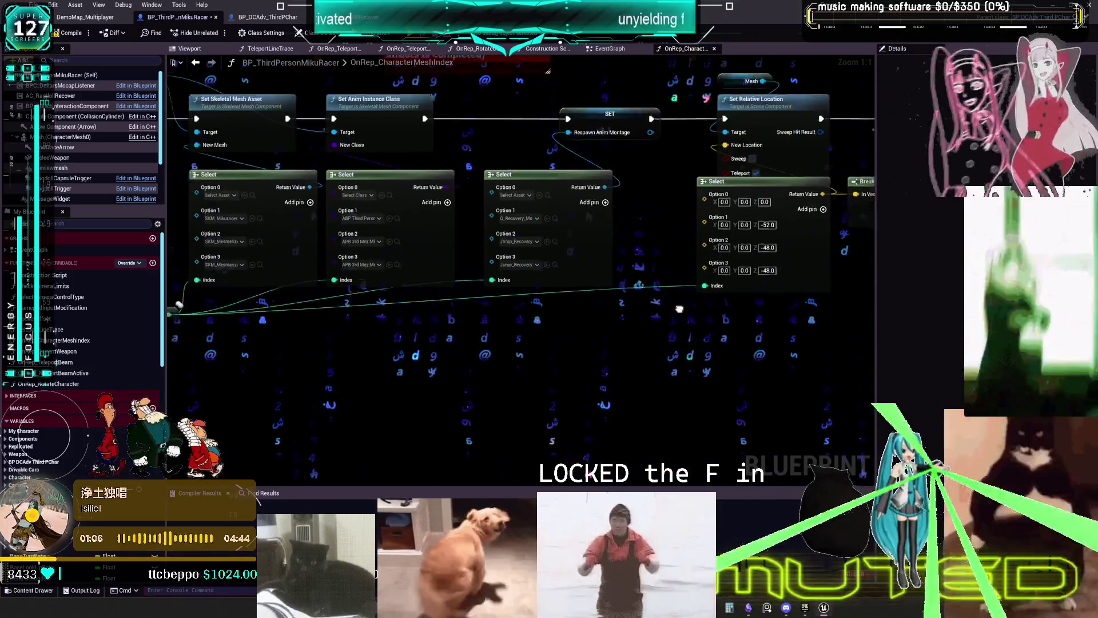
- Wire the Character Mesh Index getter into the index pins of both new Select nodes
{"action": "mouse_move", "coordinate": [319, 299]}
{"action": "left_mouse_down"}
{"action": "mouse_move", "coordinate": [810, 380]}
{"action": "mouse_move", "coordinate": [511, 347]}
{"action": "mouse_move", "coordinate": [382, 346]}
{"action": "left_mouse_up"}
{"action": "mouse_move", "coordinate": [220, 345]}
{"action": "left_mouse_down"}
{"action": "mouse_move", "coordinate": [442, 351]}
{"action": "mouse_move", "coordinate": [431, 353]}
{"action": "left_mouse_up"}
{"action": "mouse_move", "coordinate": [460, 353]}
{"action": "left_mouse_down"}
{"action": "mouse_move", "coordinate": [571, 300]}
{"action": "mouse_move", "coordinate": [570, 289]}
{"action": "mouse_move", "coordinate": [490, 370]}
{"action": "mouse_move", "coordinate": [571, 414]}
{"action": "left_mouse_up"}
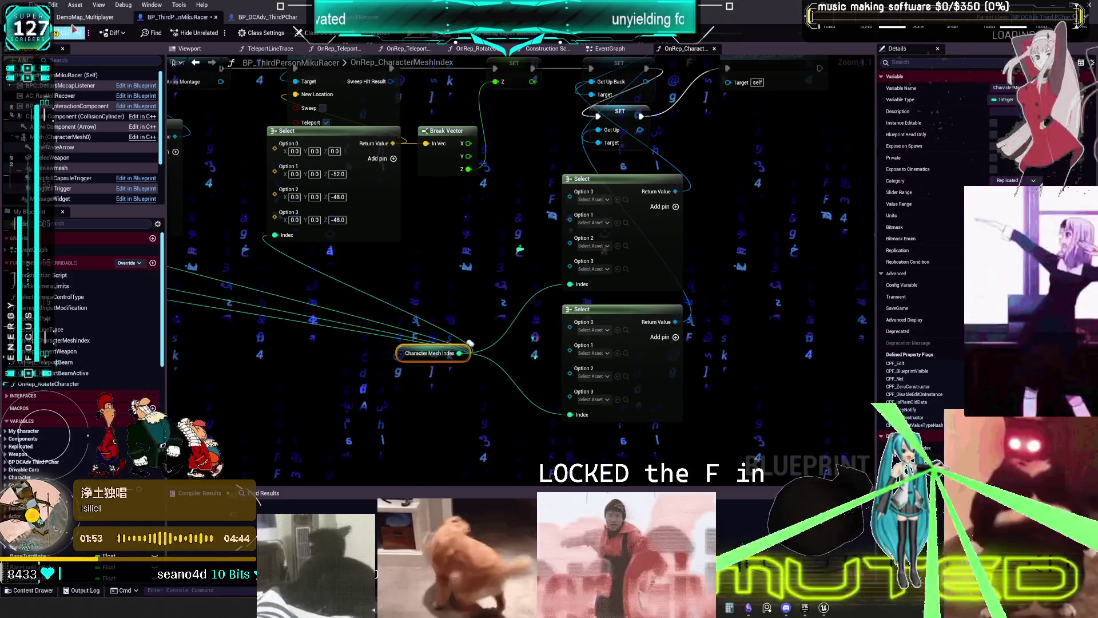
{"action": "scroll", "coordinate": [698, 355], "scroll_direction": "down", "scroll_amount": 2}
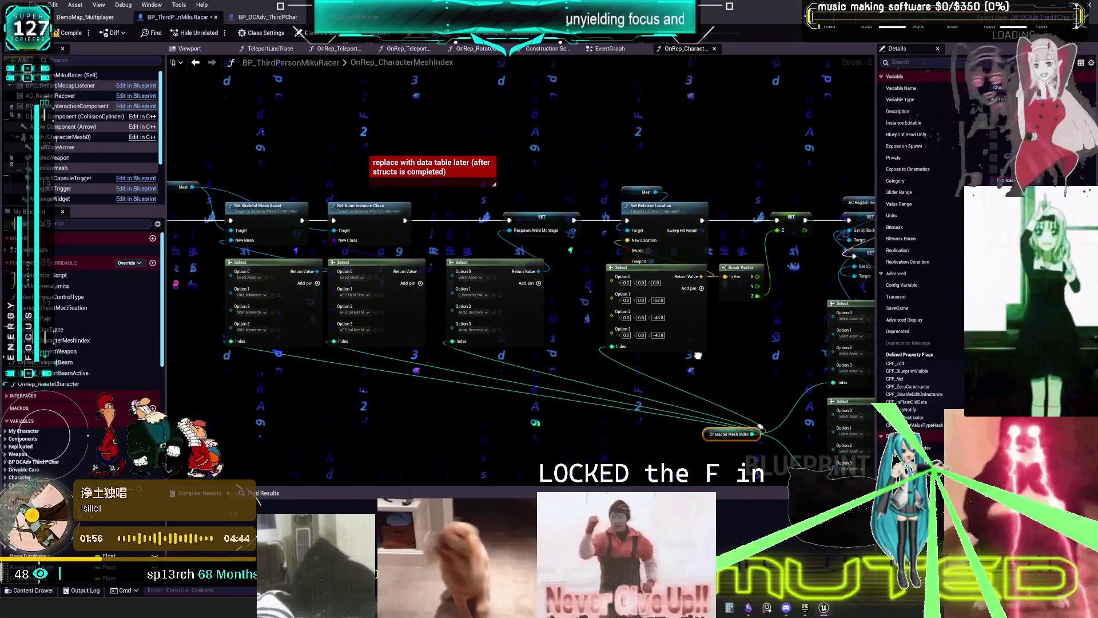
{"action": "scroll", "coordinate": [378, 291], "scroll_direction": "up", "scroll_amount": 2}
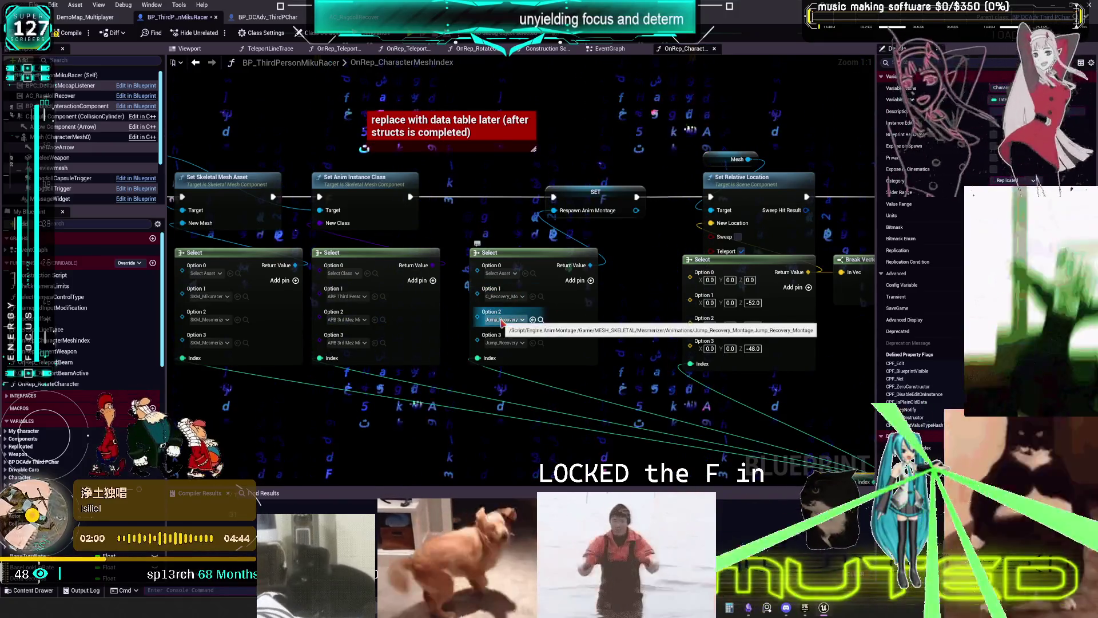
{"action": "scroll", "coordinate": [377, 301], "scroll_direction": "down", "scroll_amount": 2}
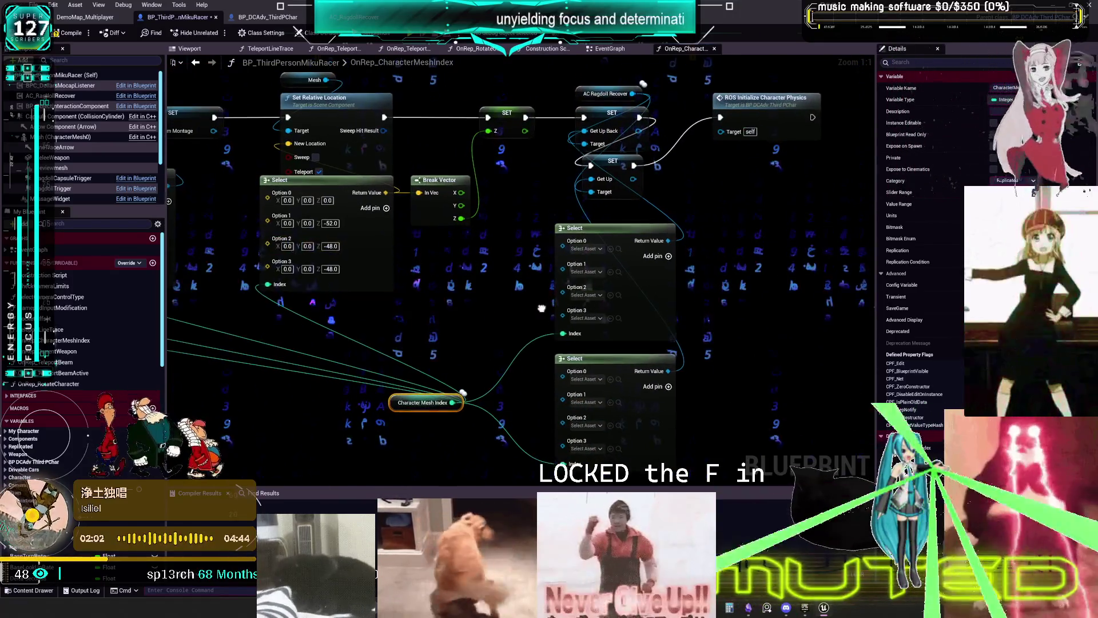
{"action": "scroll", "coordinate": [841, 337], "scroll_direction": "up", "scroll_amount": 2}
{"action": "scroll", "coordinate": [841, 338], "scroll_direction": "down", "scroll_amount": 2}
{"action": "left_click", "coordinate": [85, 17]}
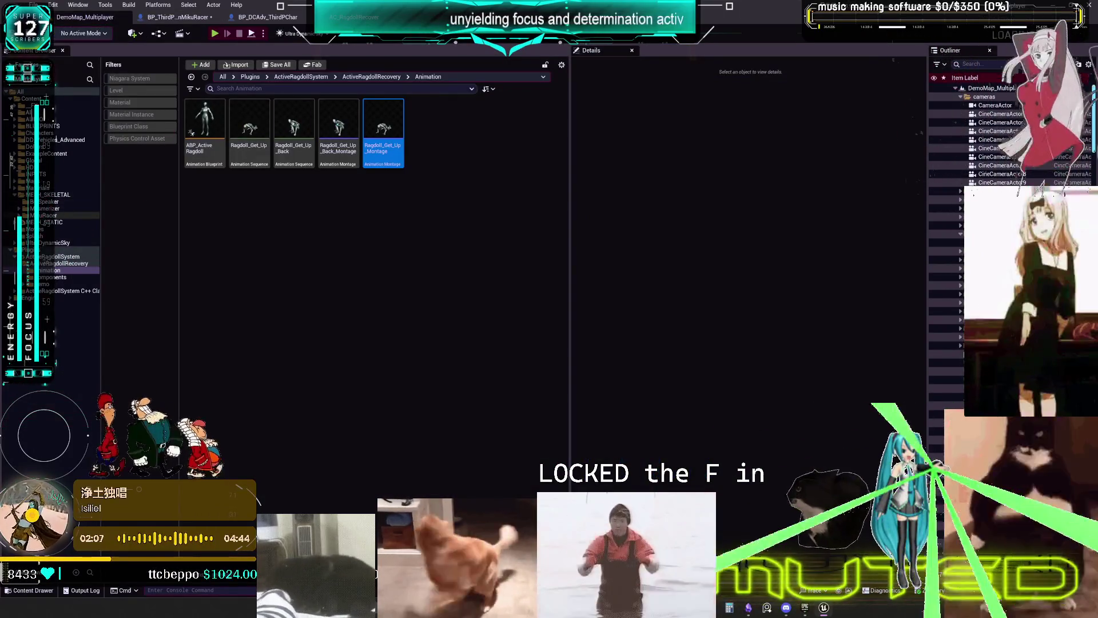
- Assign montage_ragdoll_backward from the MikuRacer folder to the upper Select's Option 1
{"action": "double_click", "coordinate": [45, 216]}
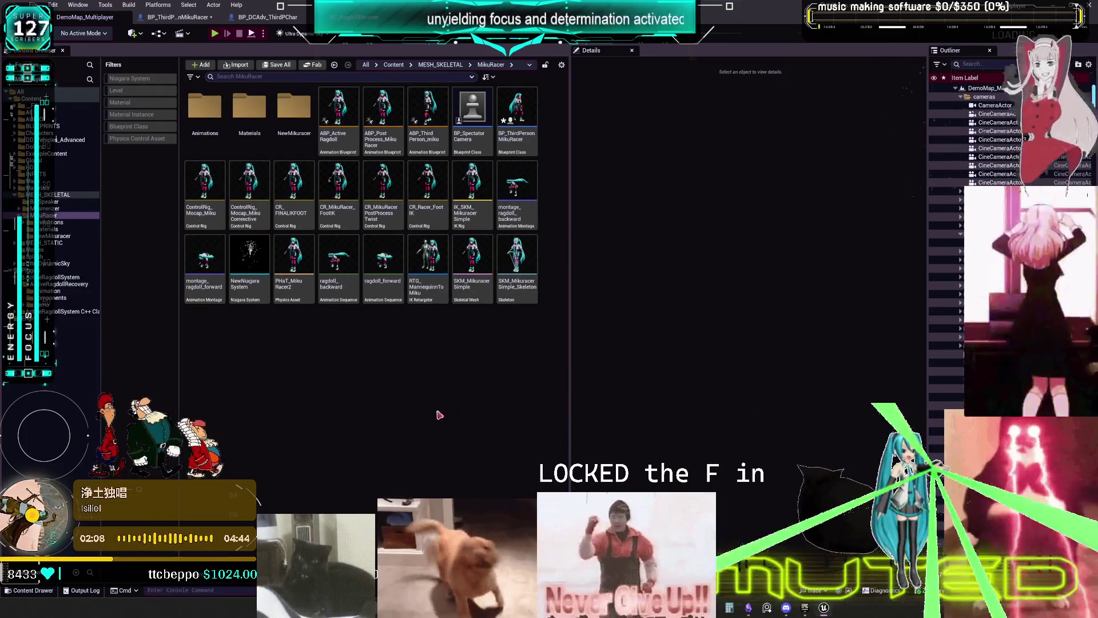
{"action": "left_click", "coordinate": [520, 218]}
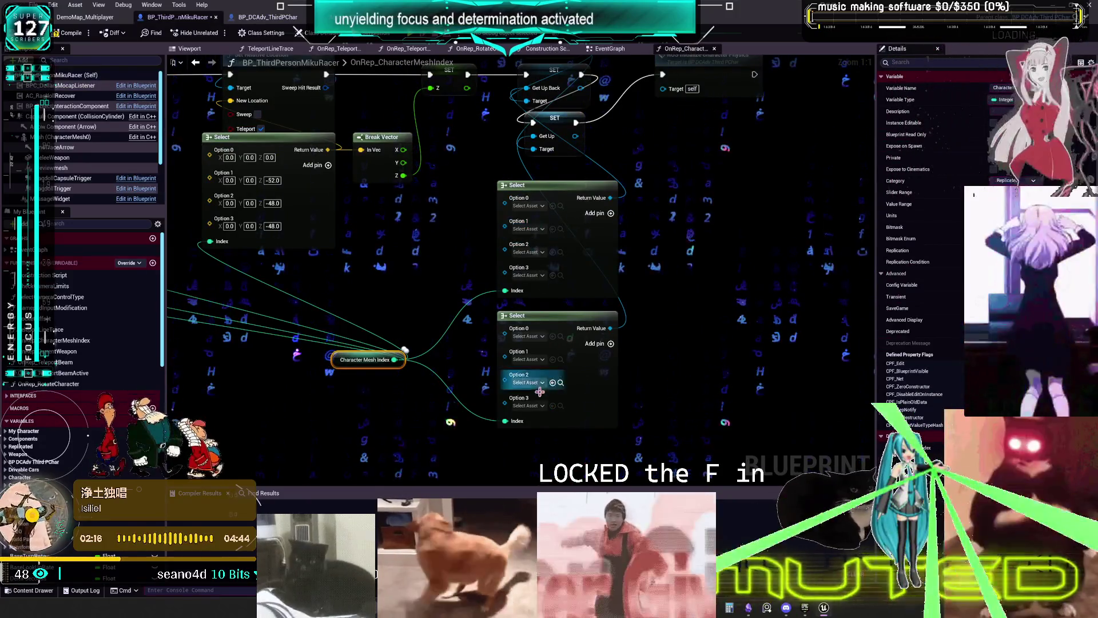
{"action": "left_click_drag", "start_coordinate": [550, 123], "coordinate": [790, 158]}
{"action": "left_click", "coordinate": [558, 229]}
{"action": "left_click", "coordinate": [568, 229]}
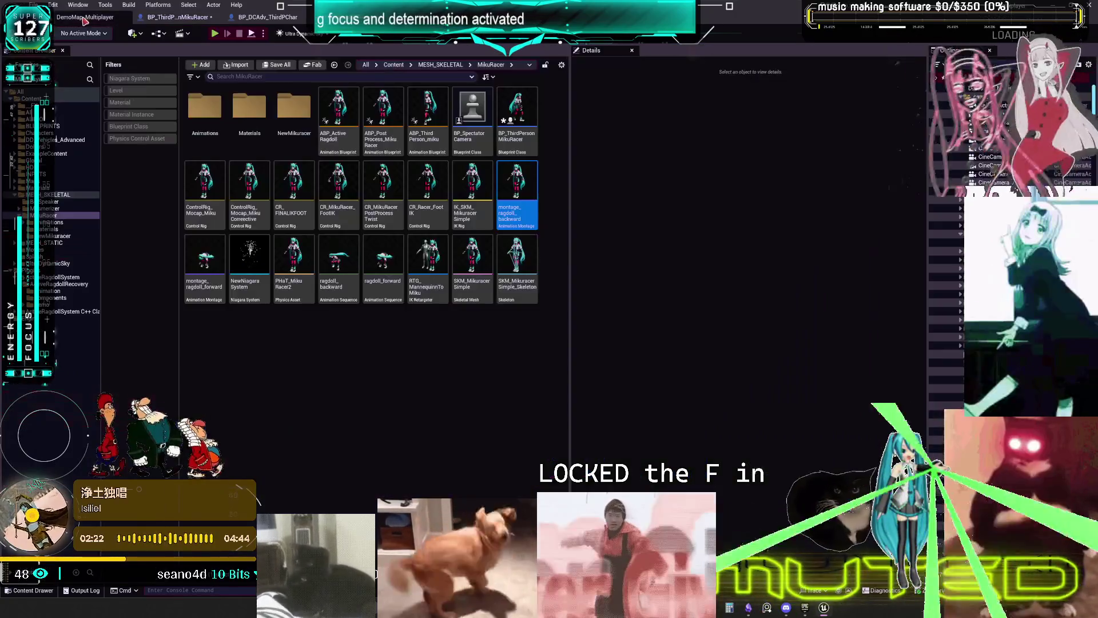
{"action": "left_click_drag", "start_coordinate": [206, 260], "coordinate": [202, 98]}
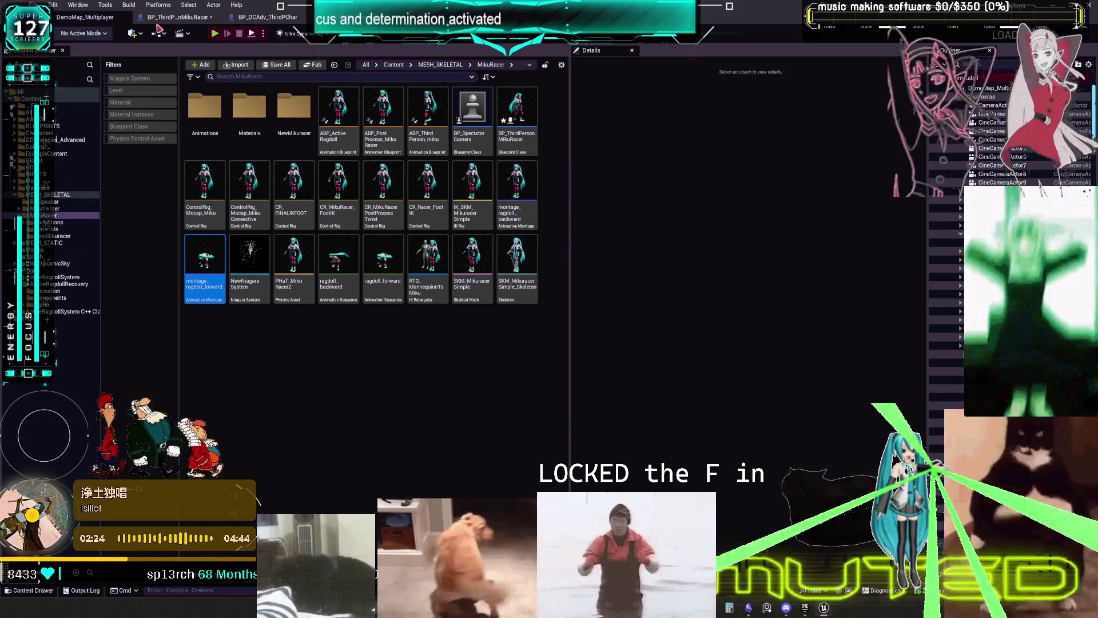
- Set the lower Select's Option 1 to montage_ragdoll_forward and Option 2 to Ragdoll_Get_Up_Montage
{"action": "left_click", "coordinate": [160, 18]}
{"action": "left_click", "coordinate": [560, 359]}
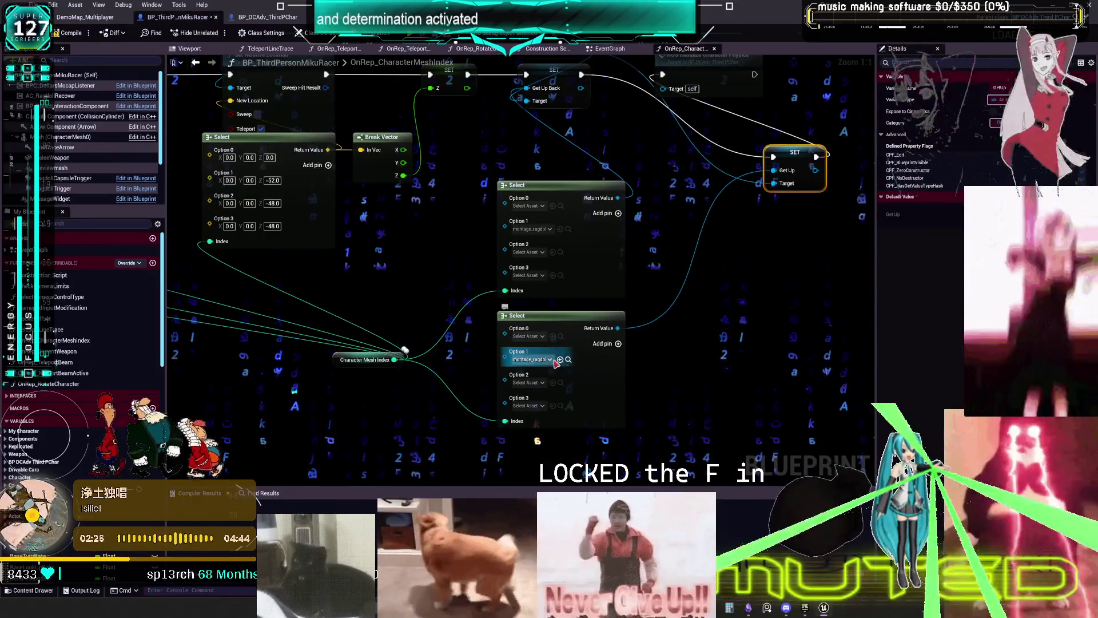
{"action": "left_click", "coordinate": [568, 360]}
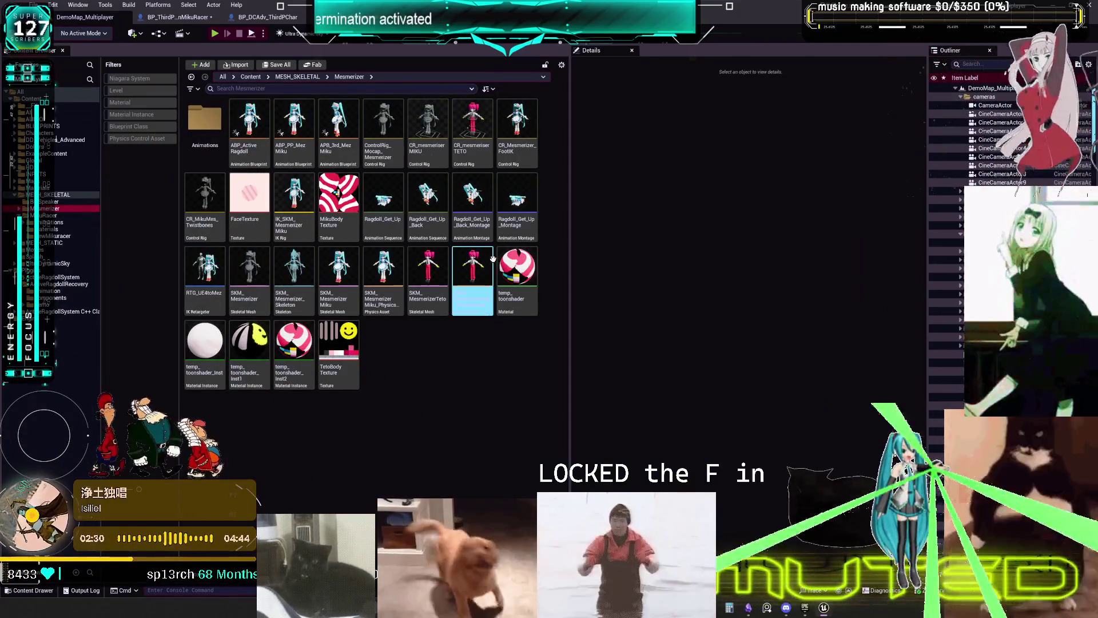
{"action": "left_click", "coordinate": [517, 206]}
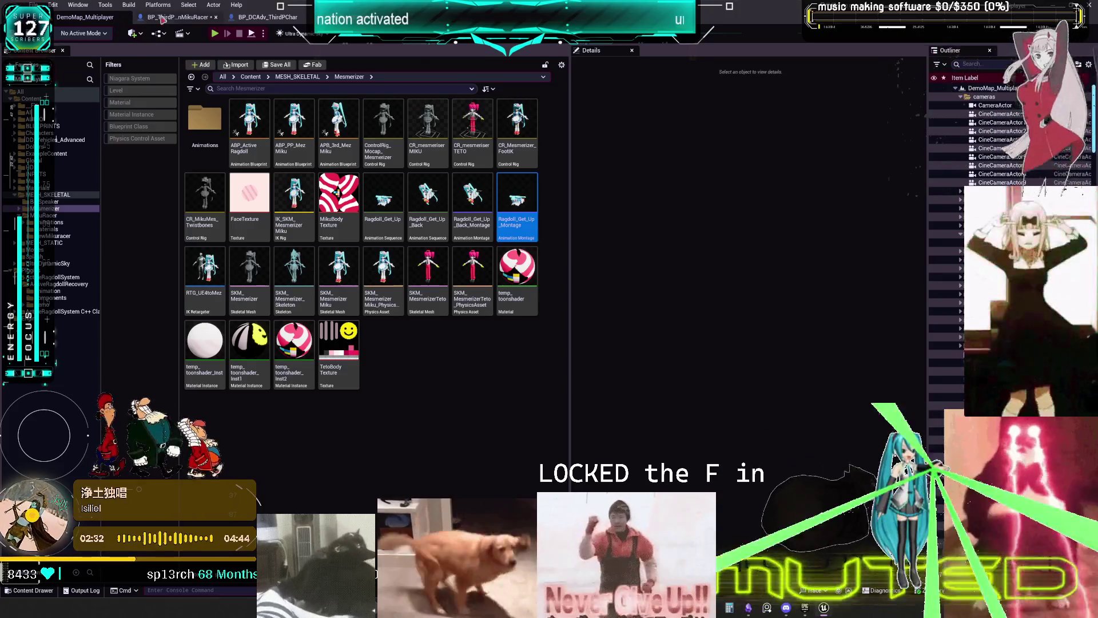
{"action": "left_click", "coordinate": [156, 19]}
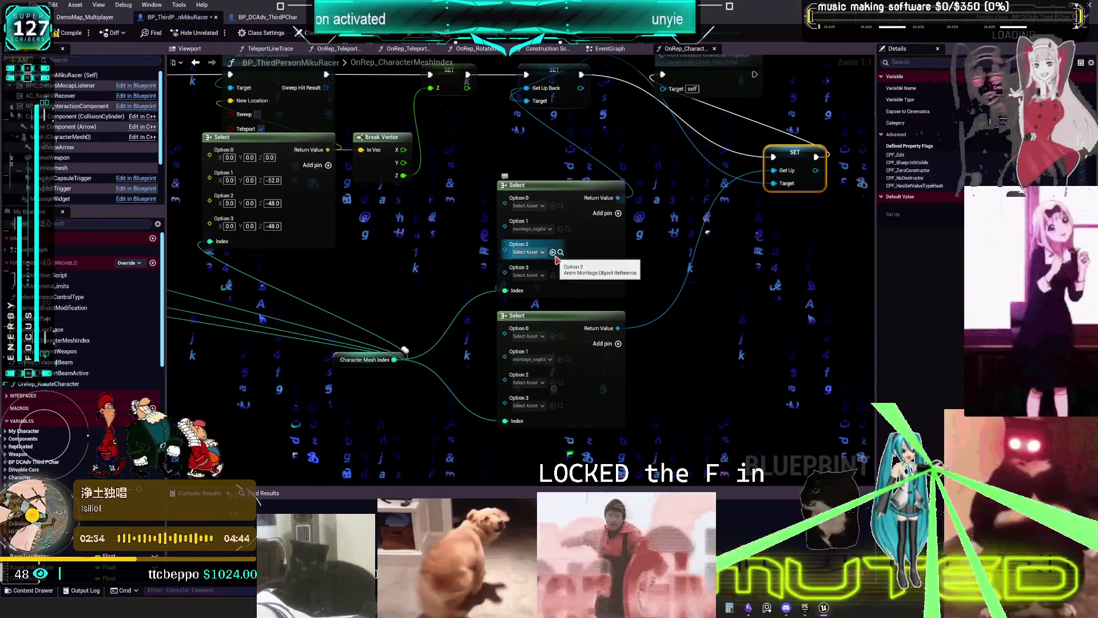
{"action": "left_click", "coordinate": [552, 382]}
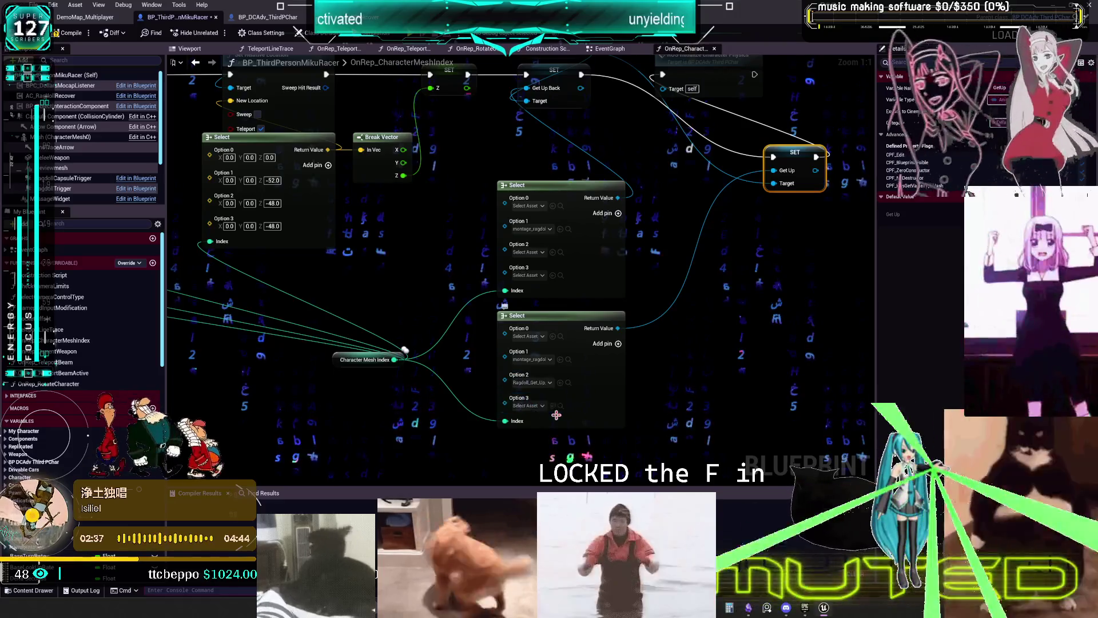
- Fill the upper Select's Options 2 and 3 with Ragdoll_Get_Up_Back_Montage
{"action": "left_click", "coordinate": [92, 17]}
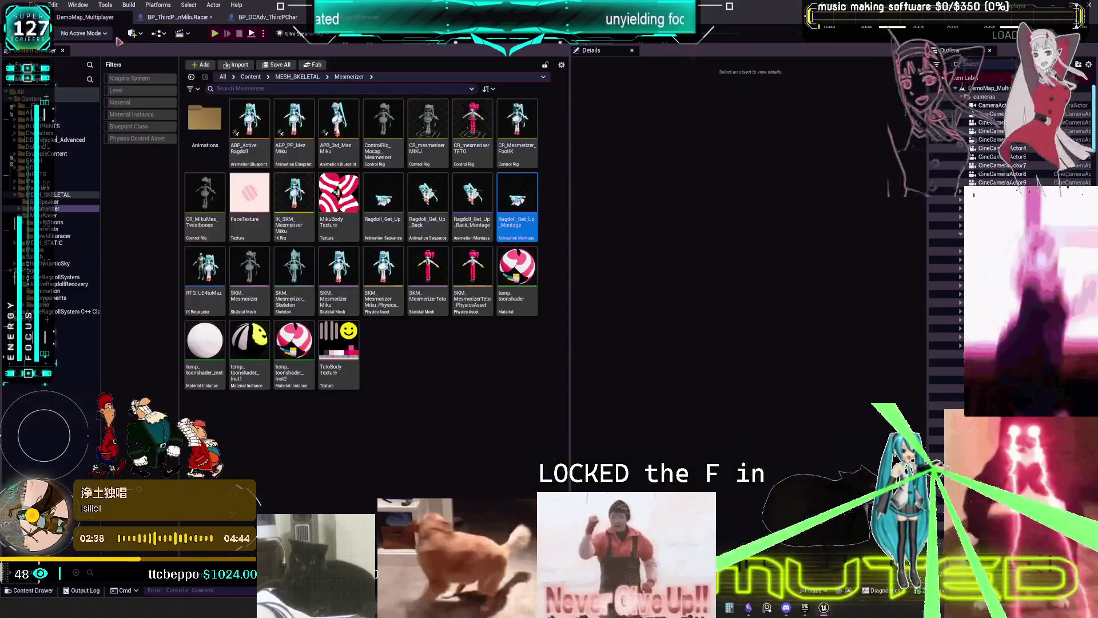
{"action": "left_click", "coordinate": [205, 271]}
{"action": "left_click", "coordinate": [468, 196]}
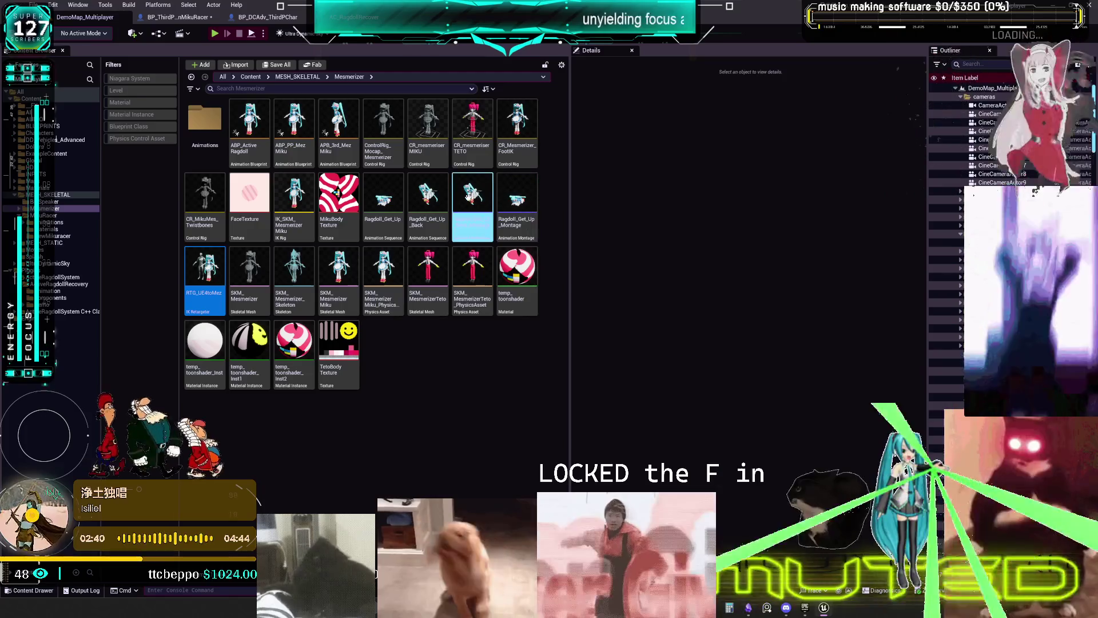
{"action": "left_click", "coordinate": [468, 196]}
{"action": "left_click", "coordinate": [176, 18]}
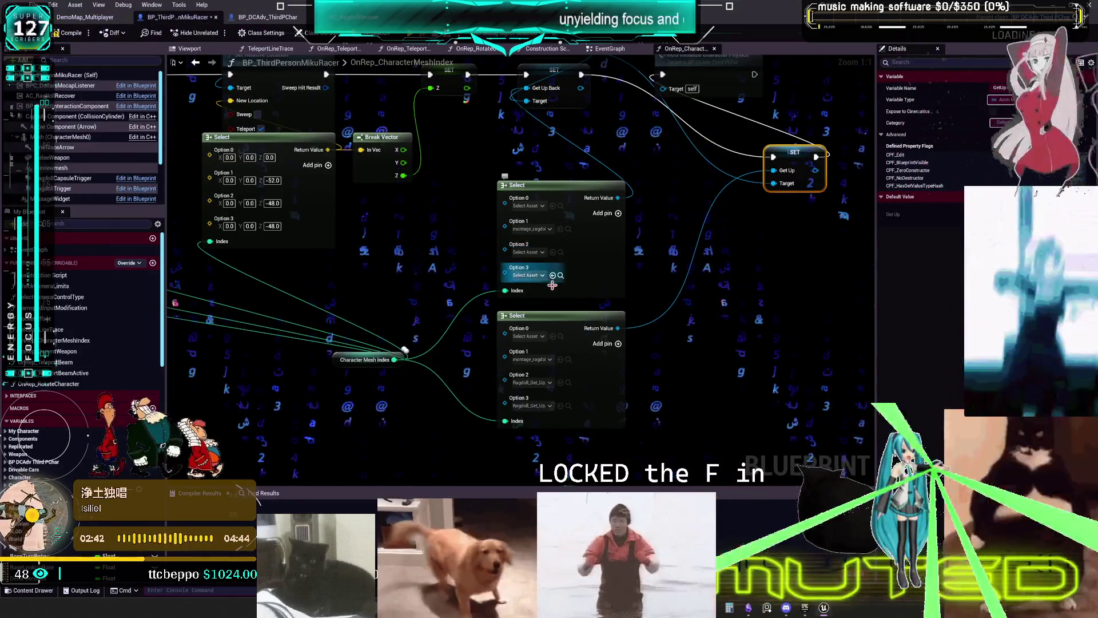
{"action": "left_click", "coordinate": [553, 252]}
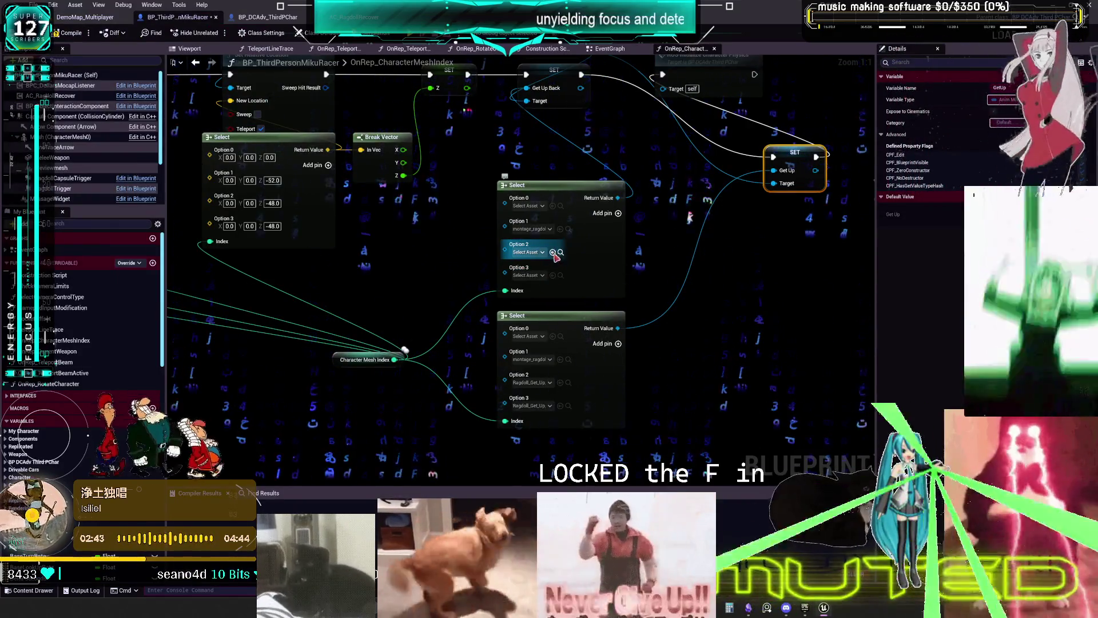
{"action": "left_click", "coordinate": [553, 276]}
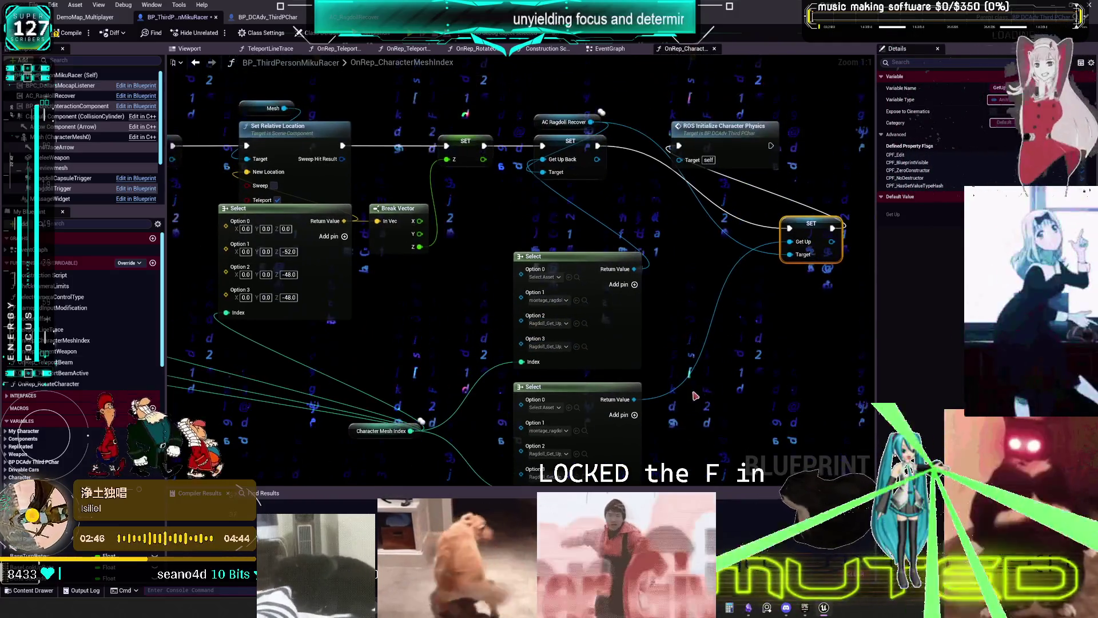
- Slot the Get Up SET into the chain, line up both Selects and Character Mesh Index, then compile
{"action": "mouse_move", "coordinate": [820, 231]}
{"action": "left_mouse_down"}
{"action": "mouse_move", "coordinate": [593, 197]}
{"action": "mouse_move", "coordinate": [648, 149]}
{"action": "left_mouse_up"}
{"action": "left_click_drag", "start_coordinate": [733, 127], "coordinate": [765, 127]}
{"action": "scroll", "coordinate": [665, 259], "scroll_direction": "down", "scroll_amount": 1}
{"action": "left_click_drag", "start_coordinate": [698, 172], "coordinate": [546, 300]}
{"action": "mouse_move", "coordinate": [606, 177]}
{"action": "left_mouse_down"}
{"action": "mouse_move", "coordinate": [611, 167]}
{"action": "mouse_move", "coordinate": [580, 120]}
{"action": "left_mouse_up"}
{"action": "left_click", "coordinate": [612, 234]}
{"action": "left_click_drag", "start_coordinate": [611, 234], "coordinate": [731, 125]}
{"action": "left_click", "coordinate": [435, 332]}
{"action": "left_click_drag", "start_coordinate": [715, 382], "coordinate": [468, 393]}
{"action": "left_click", "coordinate": [67, 32]}
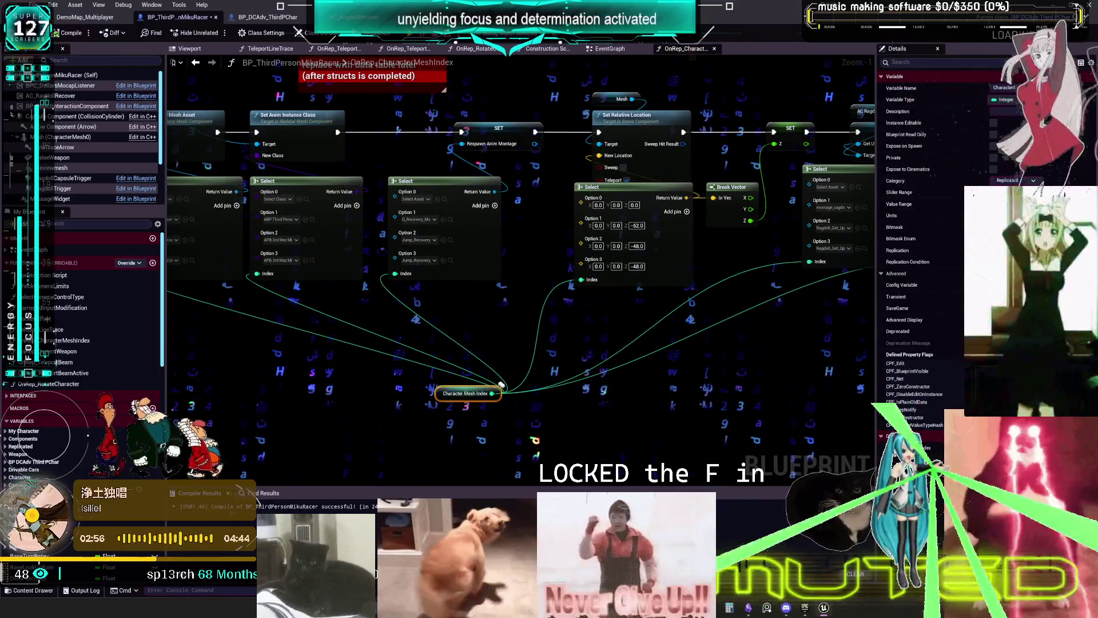
- Save BP_ThirdPersonMikuRacer, shift the Character Mesh Index getter left beneath the Selects, and save again
{"action": "left_click", "coordinate": [32, 32]}
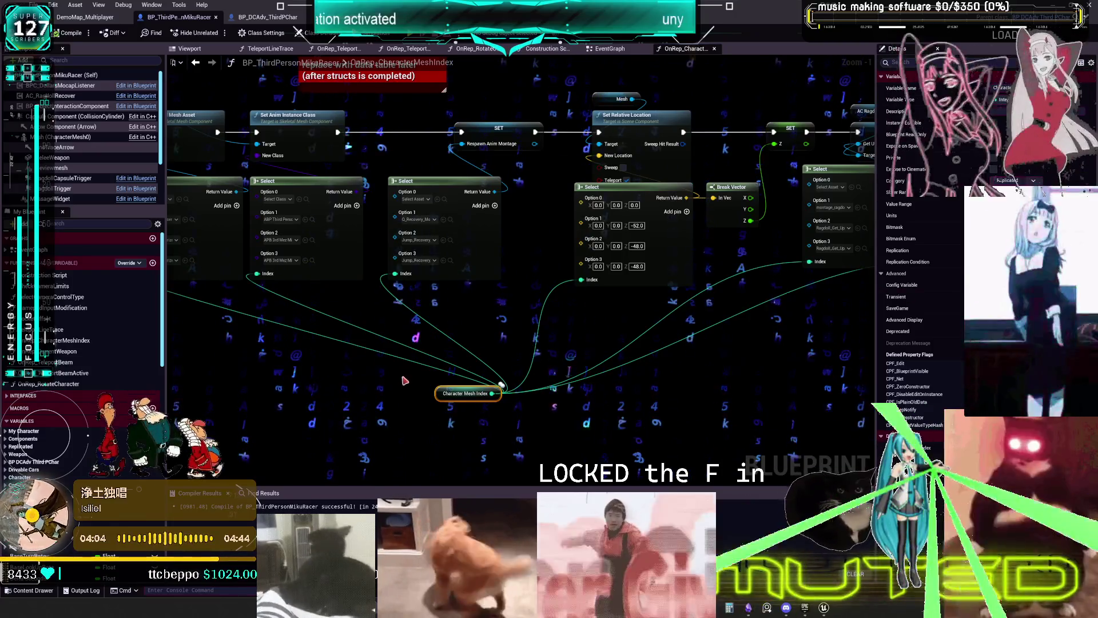
{"action": "scroll", "coordinate": [482, 392], "scroll_direction": "down", "scroll_amount": 2}
{"action": "left_click_drag", "start_coordinate": [515, 385], "coordinate": [275, 334]}
{"action": "key", "text": "ctrl+s"}
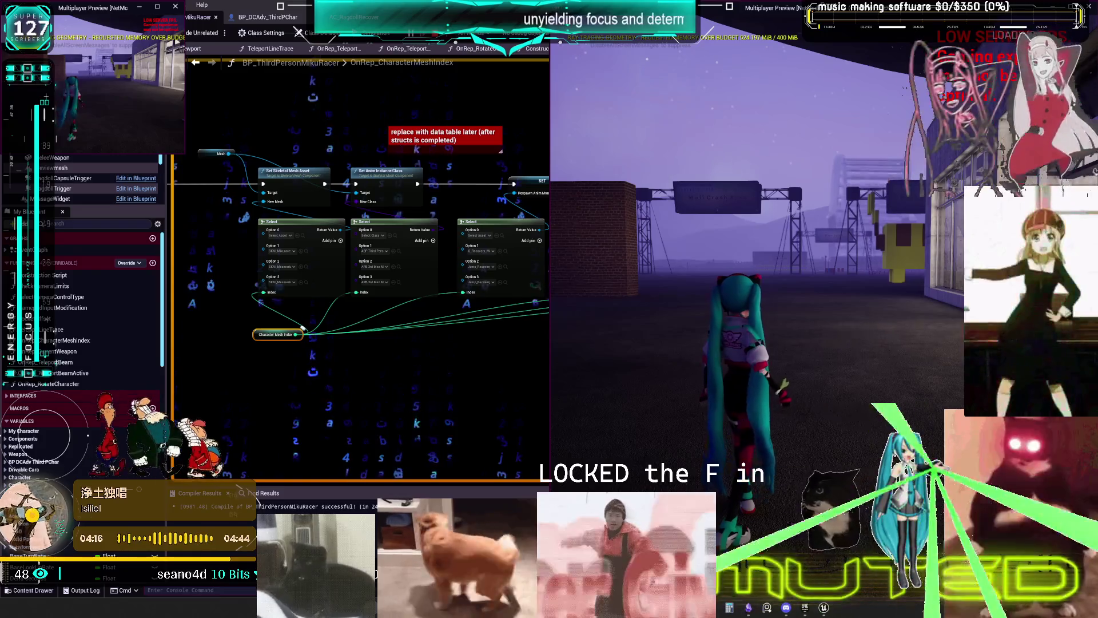
- Run the test character toward the brick pillars, swapping it to the dark-outfit mesh
{"action": "key", "text": "w"}
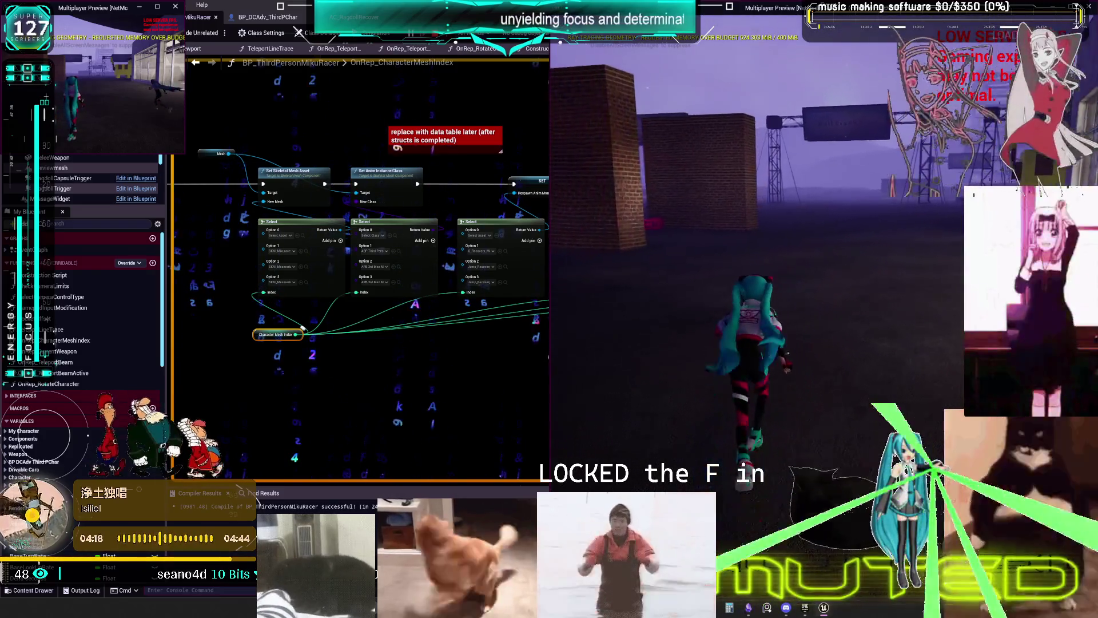
{"action": "key", "text": "e"}
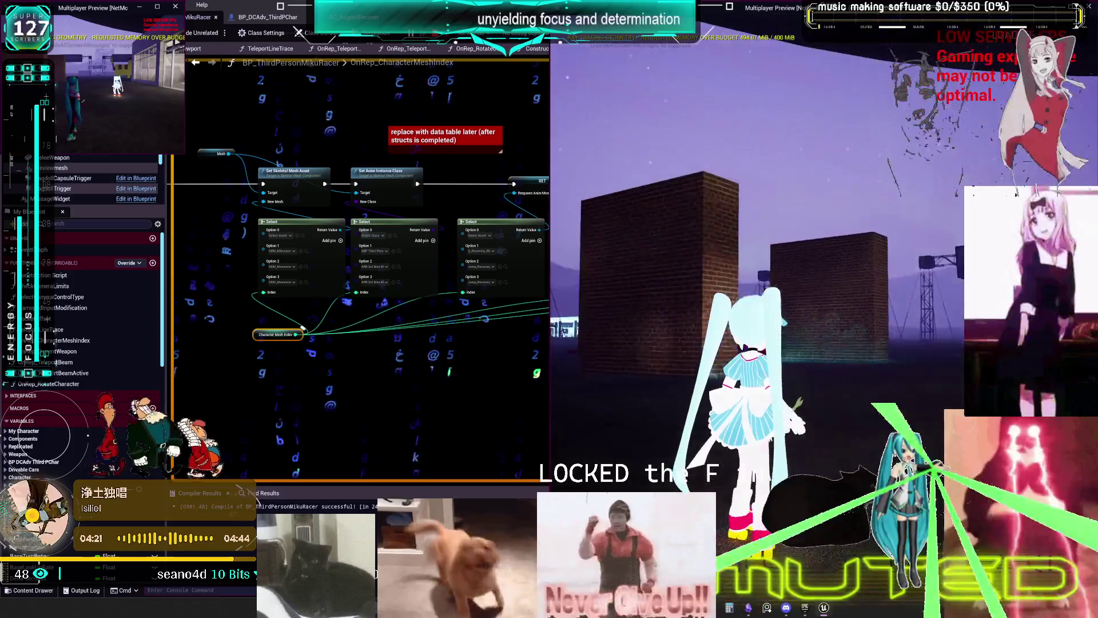
{"action": "key", "text": "w"}
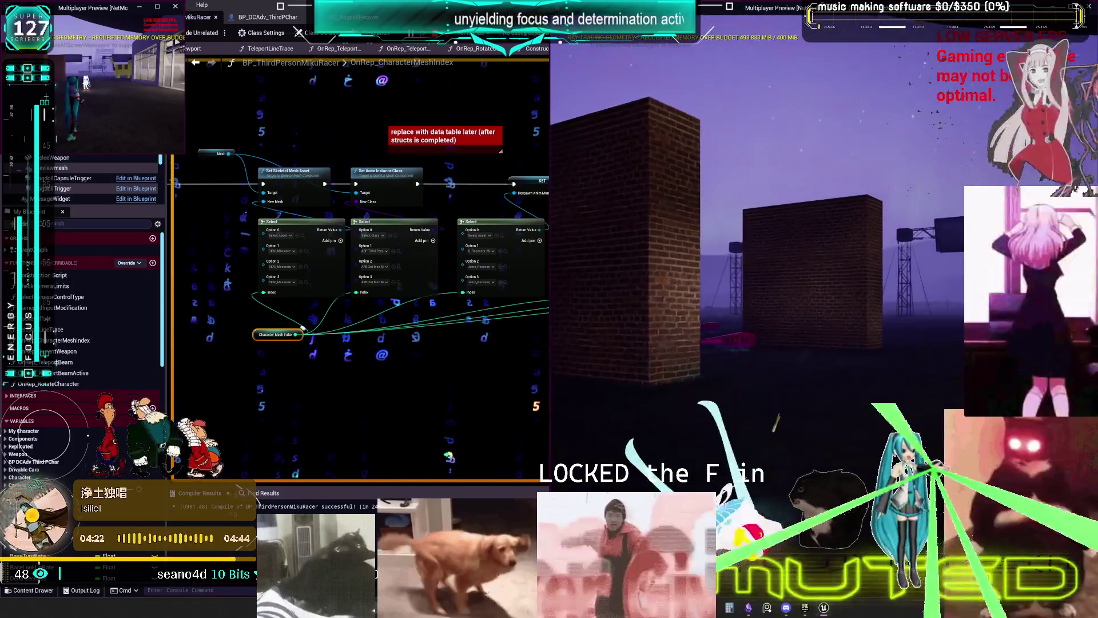
{"action": "key", "text": "w"}
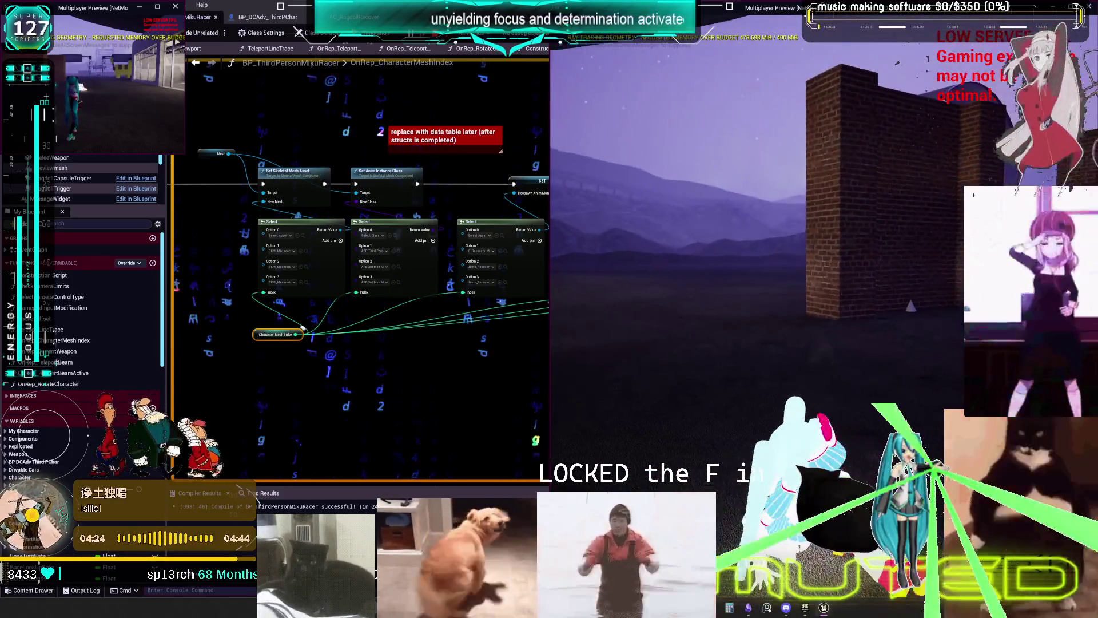
{"action": "key", "text": "w"}
{"action": "key", "text": "w"}
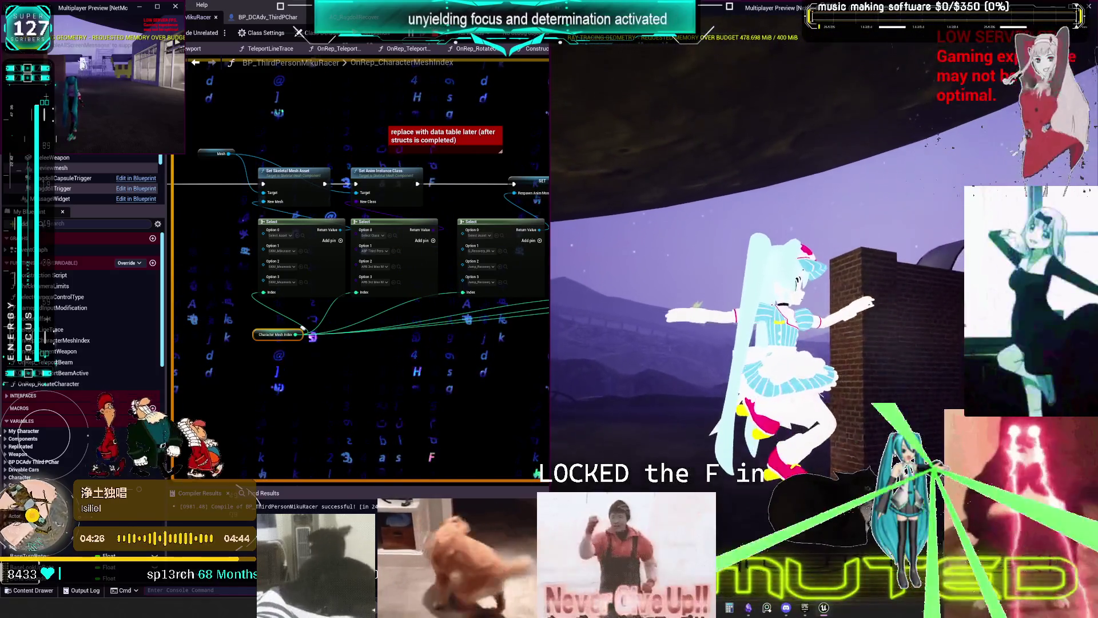
{"action": "key", "text": "w"}
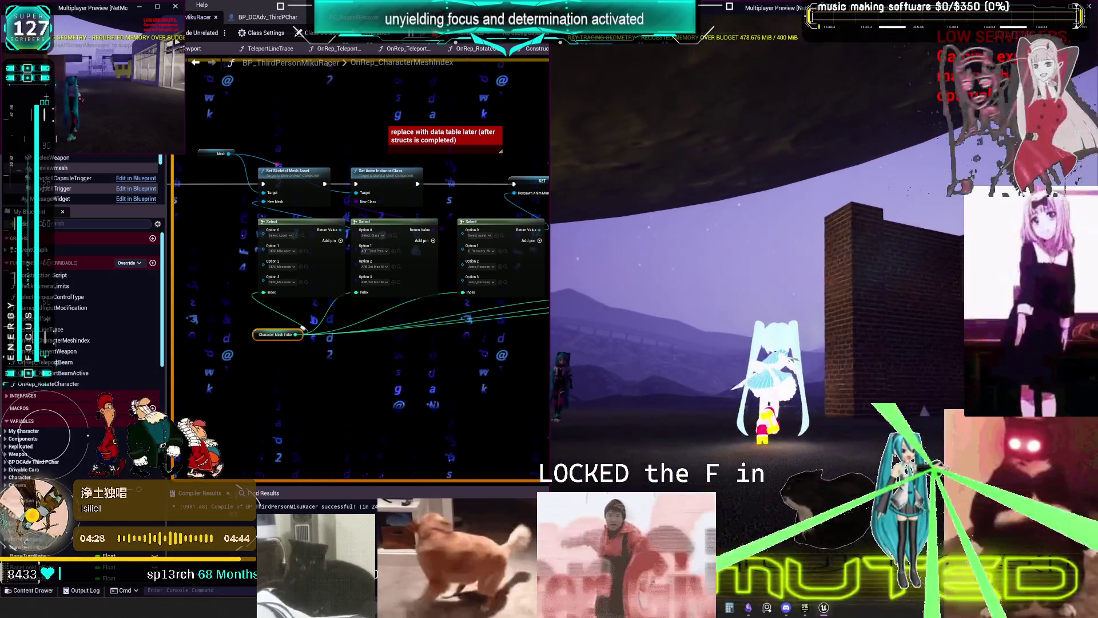
{"action": "key", "text": "w"}
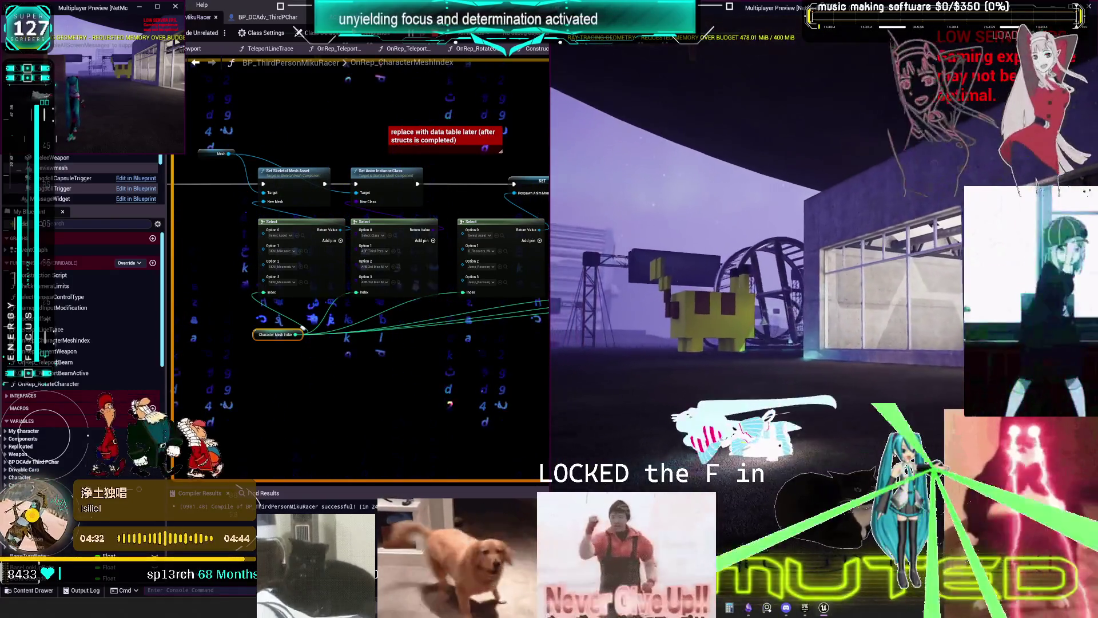
{"action": "key", "text": "e"}
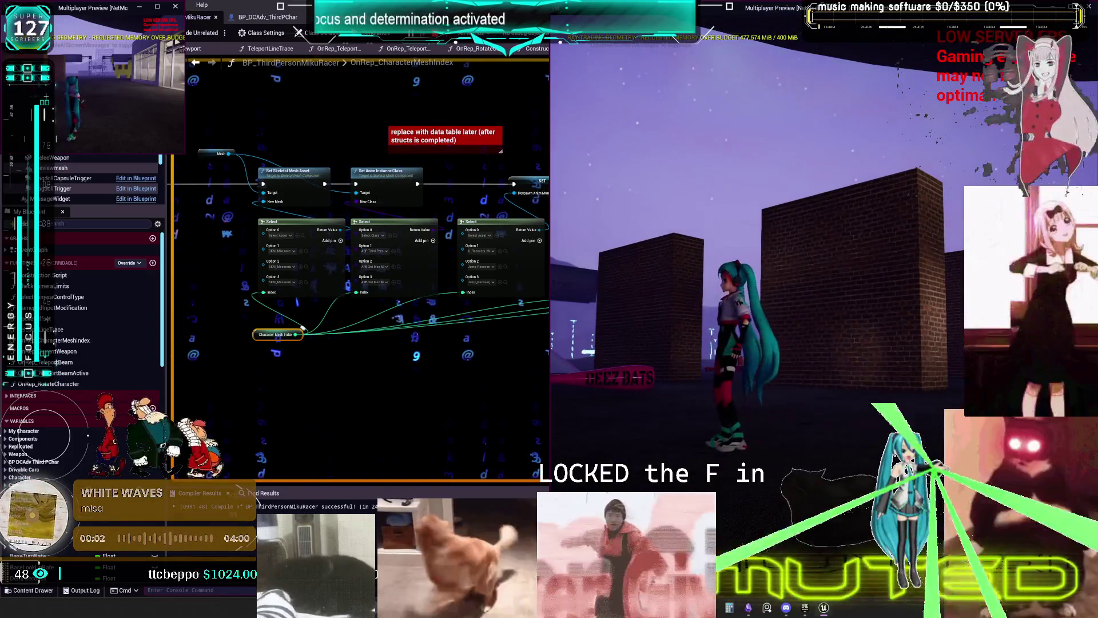
- Teleport between the garage and brick-building areas, then stop the multiplayer play test
{"action": "key", "text": "e"}
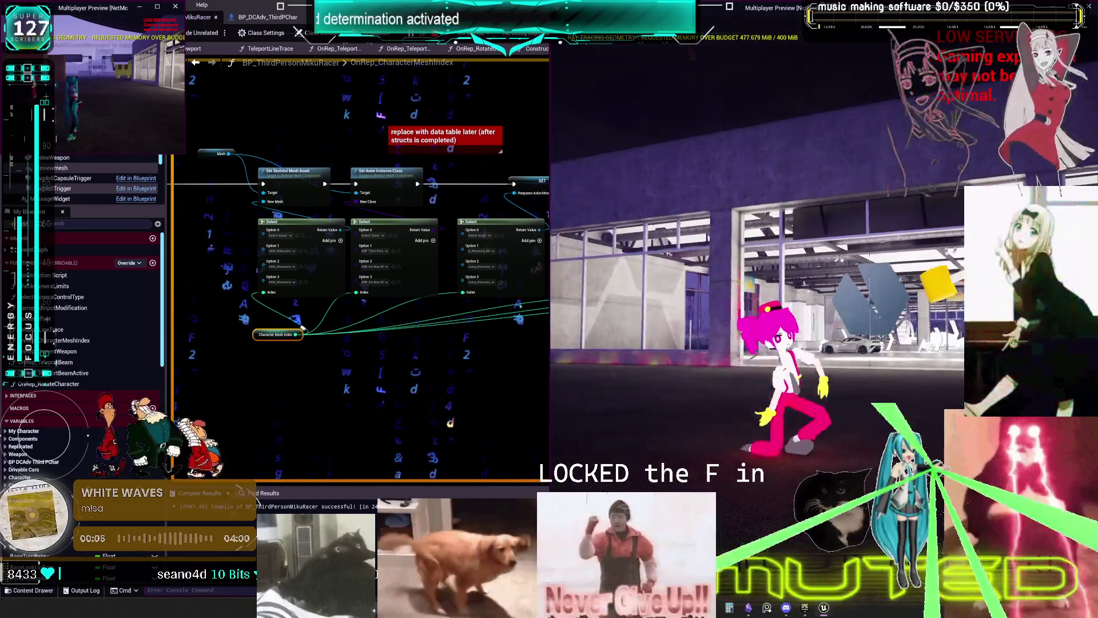
{"action": "key", "text": "e"}
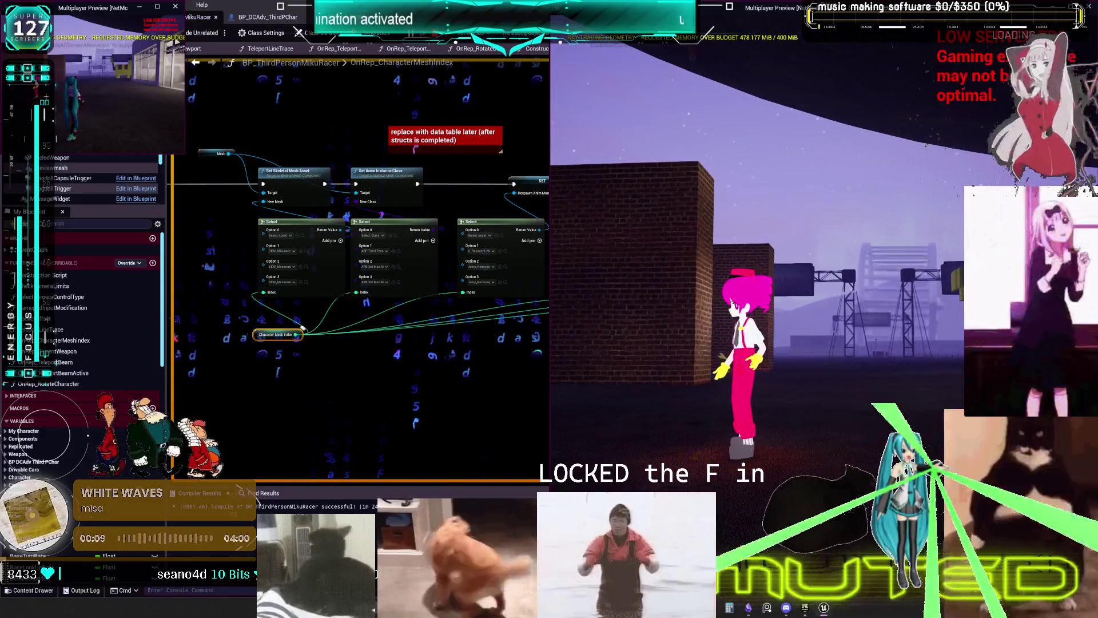
{"action": "key", "text": "e"}
{"action": "key", "text": "e"}
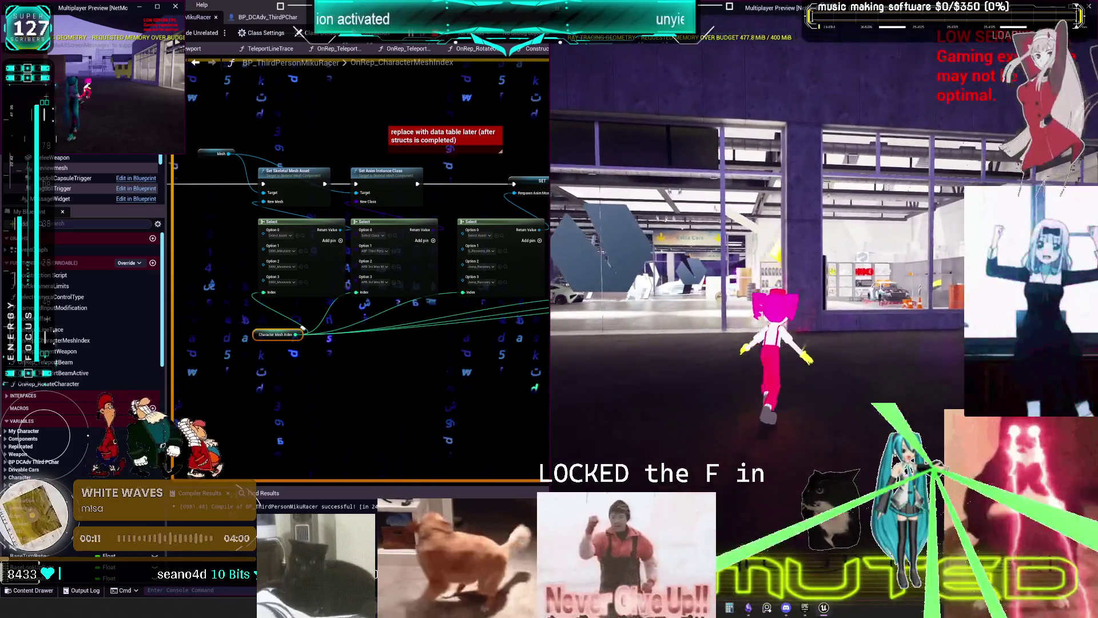
{"action": "key", "text": "e"}
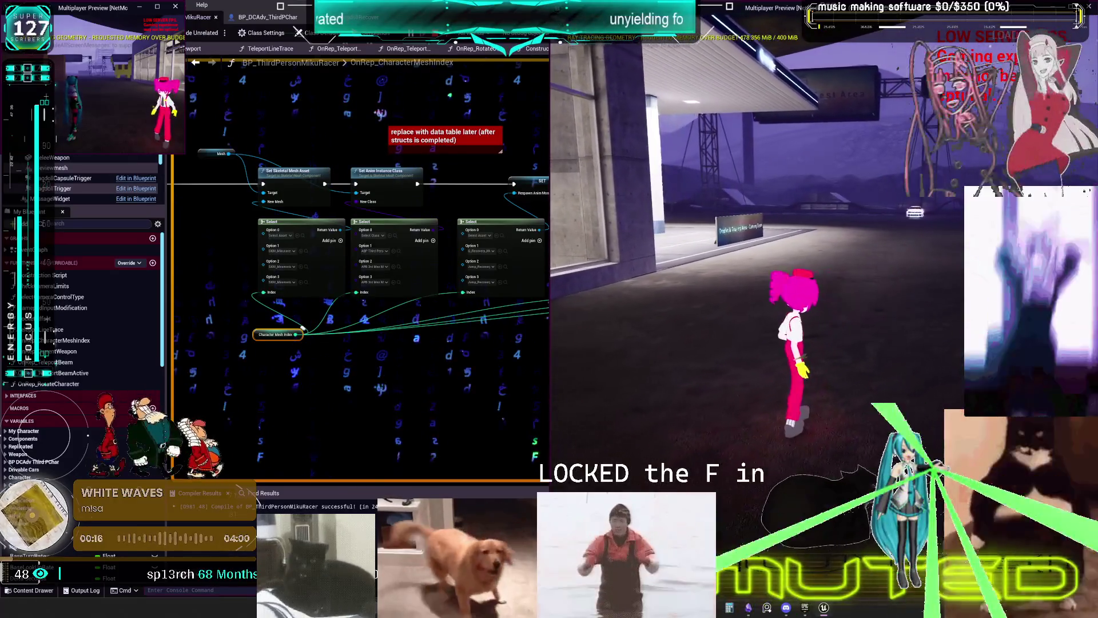
{"action": "key", "text": "Escape"}
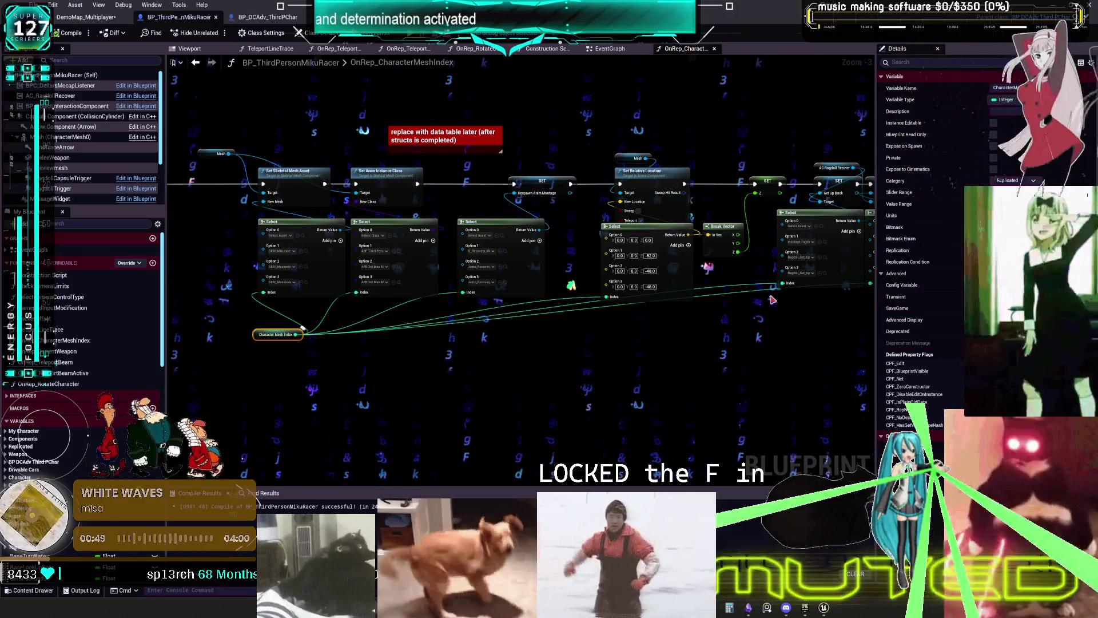
- Select the Set Relative Location, Select, Break Vector and SET Z nodes and nudge them slightly right
{"action": "scroll", "coordinate": [561, 277], "scroll_direction": "up", "scroll_amount": 3}
{"action": "mouse_move", "coordinate": [277, 129]}
{"action": "left_mouse_down"}
{"action": "mouse_move", "coordinate": [508, 398]}
{"action": "mouse_move", "coordinate": [546, 392]}
{"action": "left_mouse_up"}
{"action": "mouse_move", "coordinate": [478, 302]}
{"action": "left_mouse_down"}
{"action": "mouse_move", "coordinate": [452, 286]}
{"action": "mouse_move", "coordinate": [489, 298]}
{"action": "mouse_move", "coordinate": [473, 293]}
{"action": "left_mouse_up"}
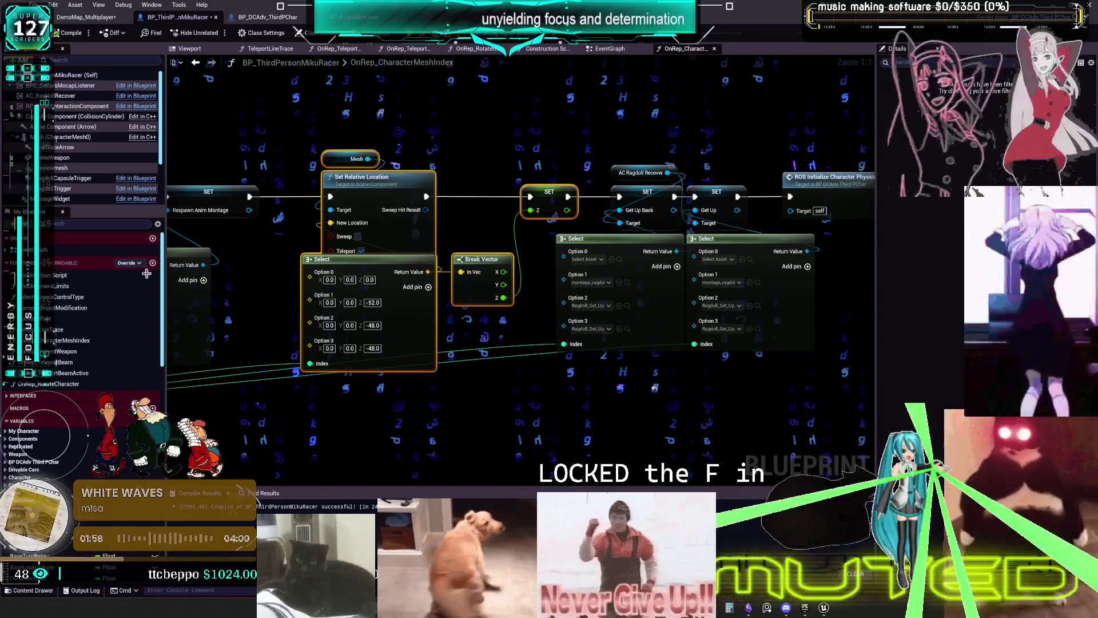
- Bring the function entry and Mesh nodes into view, then switch to AC_RagdollRecover's RagdollEndNodes graph
{"action": "scroll", "coordinate": [563, 201], "scroll_direction": "down", "scroll_amount": 2}
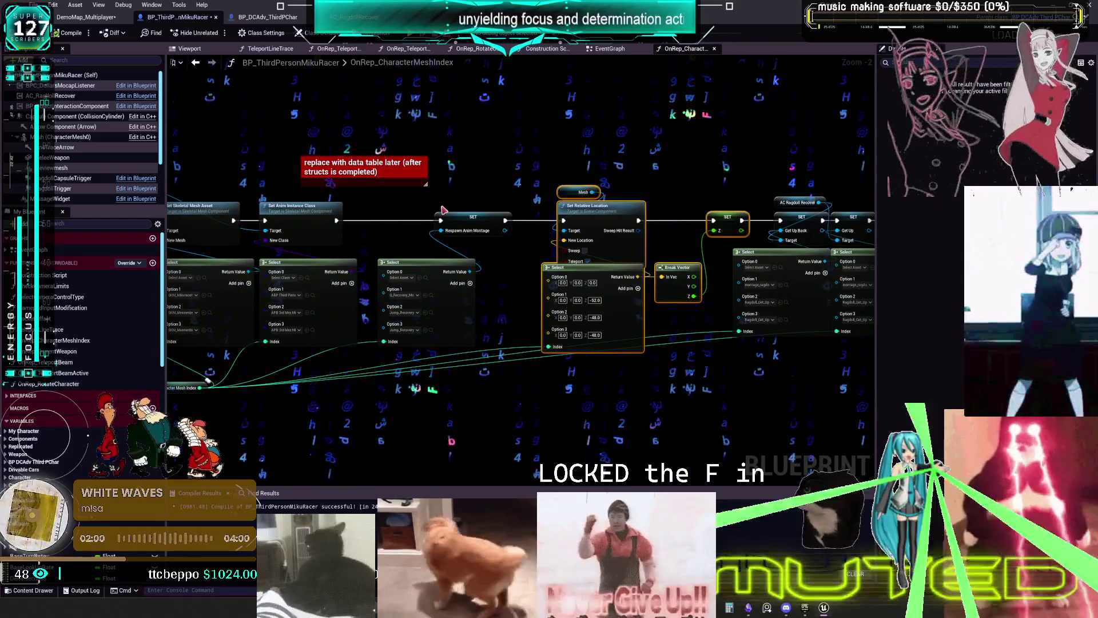
{"action": "mouse_move", "coordinate": [427, 228]}
{"action": "left_mouse_down"}
{"action": "mouse_move", "coordinate": [704, 197]}
{"action": "mouse_move", "coordinate": [343, 242]}
{"action": "left_mouse_up"}
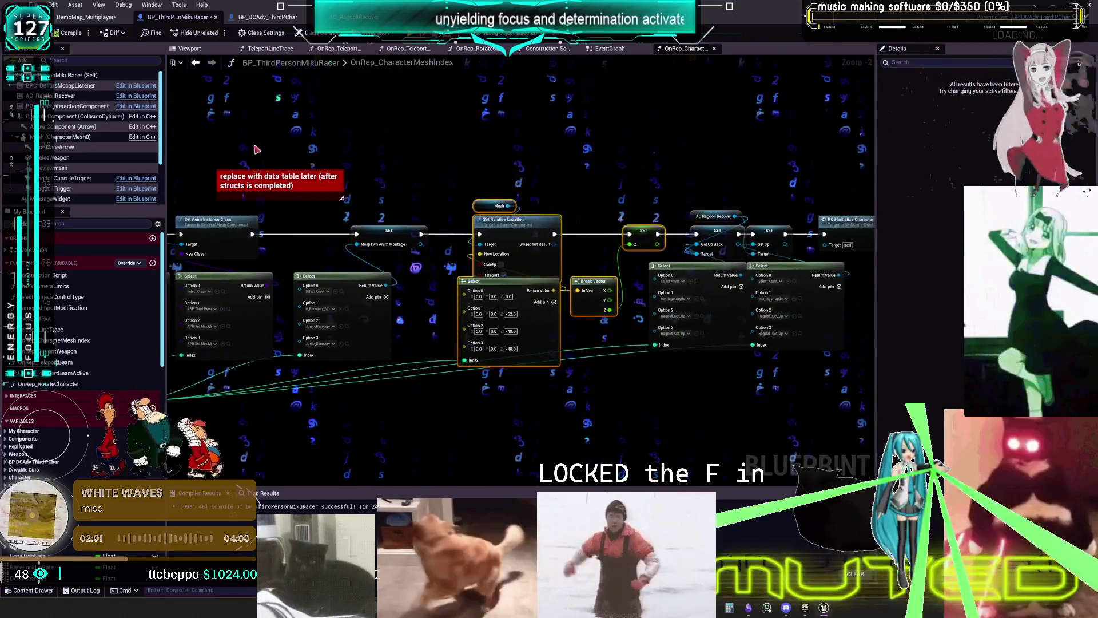
{"action": "left_click", "coordinate": [361, 16]}
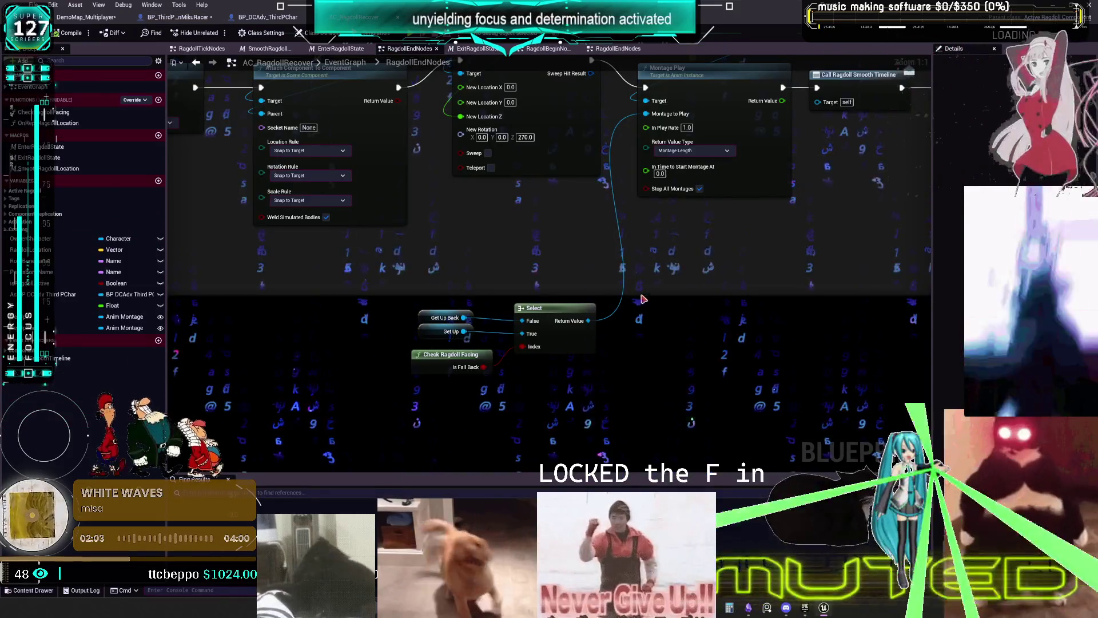
- Move the Get Up, Select and Check Ragdoll Facing nodes lower in the graph
{"action": "mouse_move", "coordinate": [579, 336]}
{"action": "left_mouse_down"}
{"action": "mouse_move", "coordinate": [567, 332]}
{"action": "mouse_move", "coordinate": [629, 400]}
{"action": "mouse_move", "coordinate": [707, 406]}
{"action": "mouse_move", "coordinate": [679, 388]}
{"action": "mouse_move", "coordinate": [718, 328]}
{"action": "left_mouse_up"}
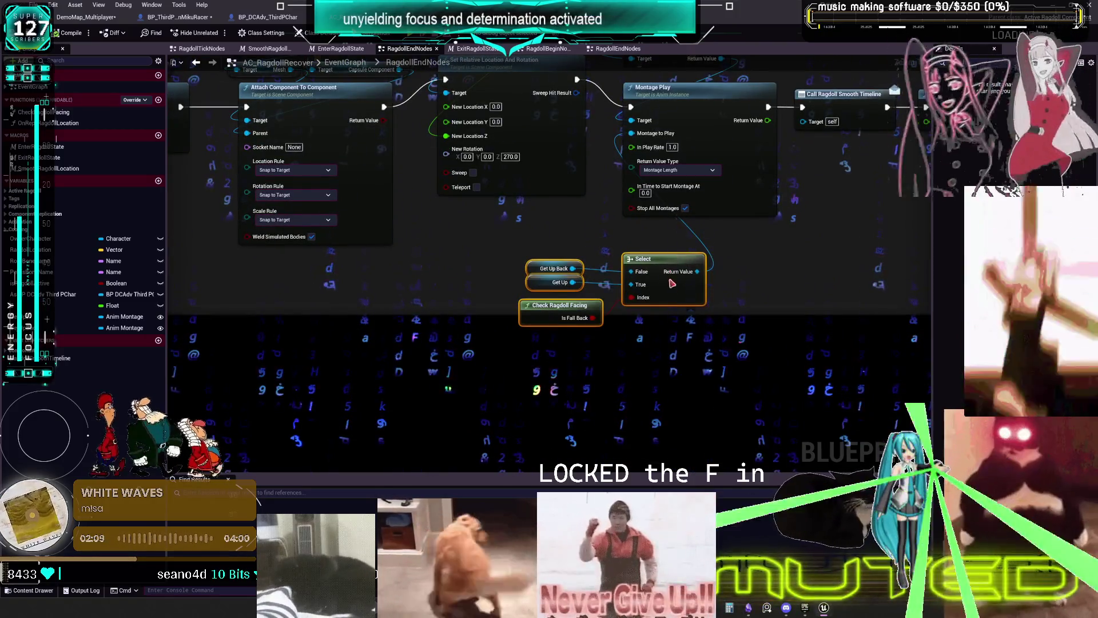
{"action": "left_click_drag", "start_coordinate": [670, 275], "coordinate": [670, 337]}
{"action": "left_click", "coordinate": [524, 305]}
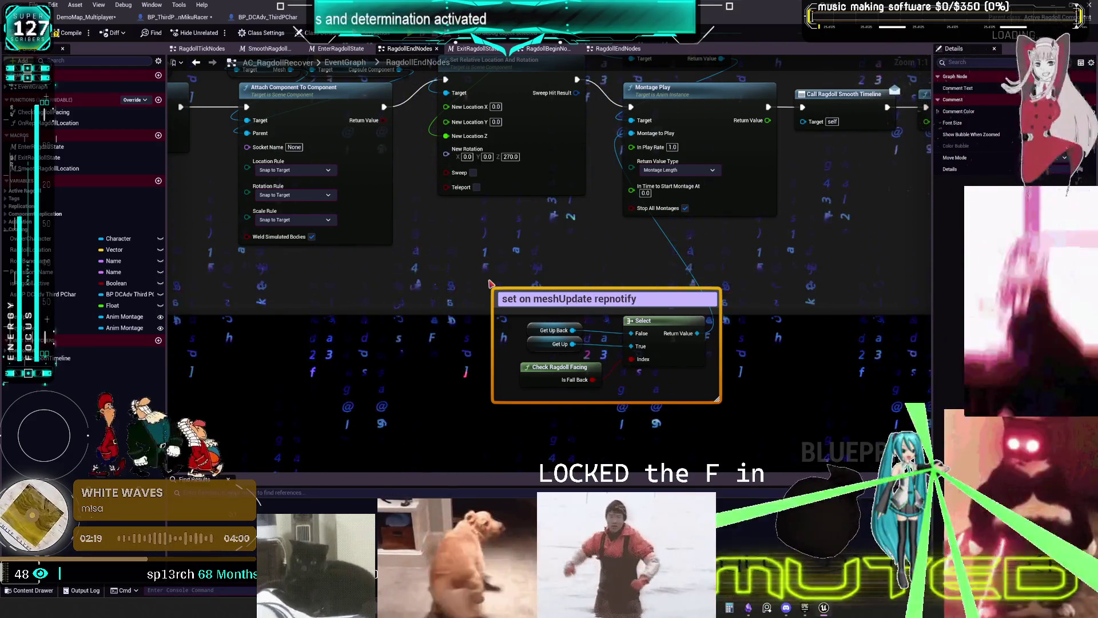
{"action": "type", "text": "set on meshUpdate repnotify"}
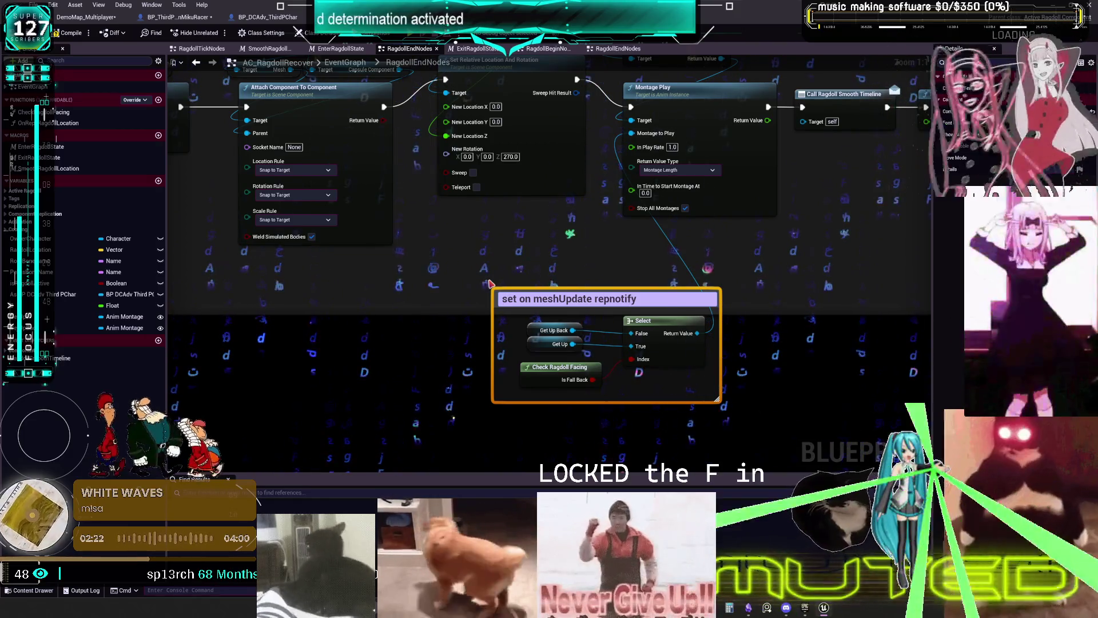
- Add 'montages' to the comment title, making it 'set montages on meshUpdate repnotify', and save the blueprint
{"action": "type", "text": "montages"}
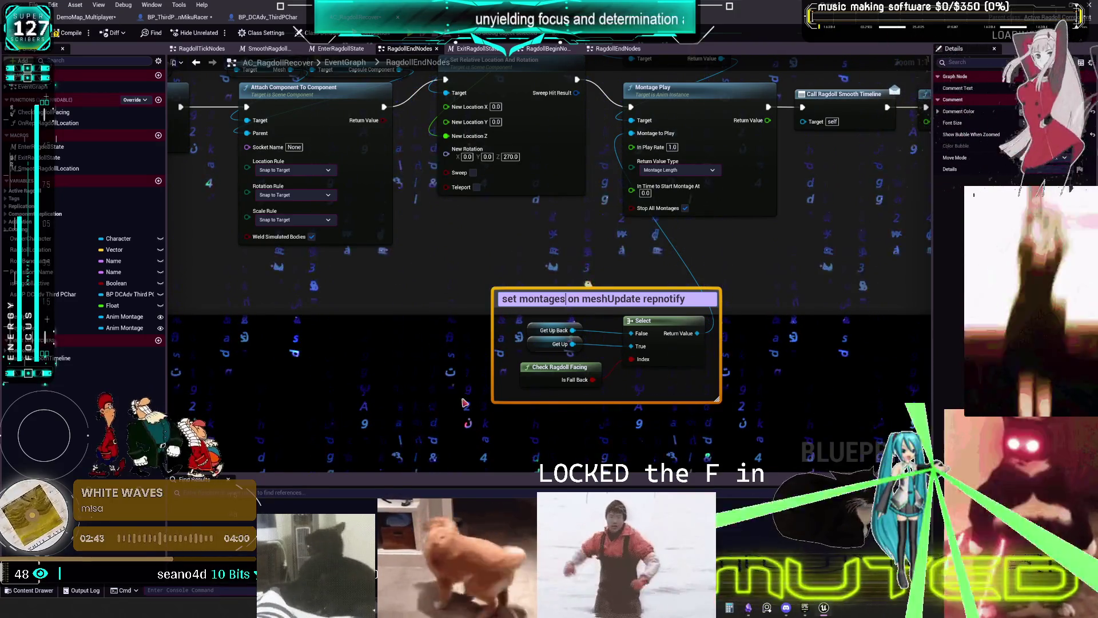
{"action": "left_click", "coordinate": [34, 5]}
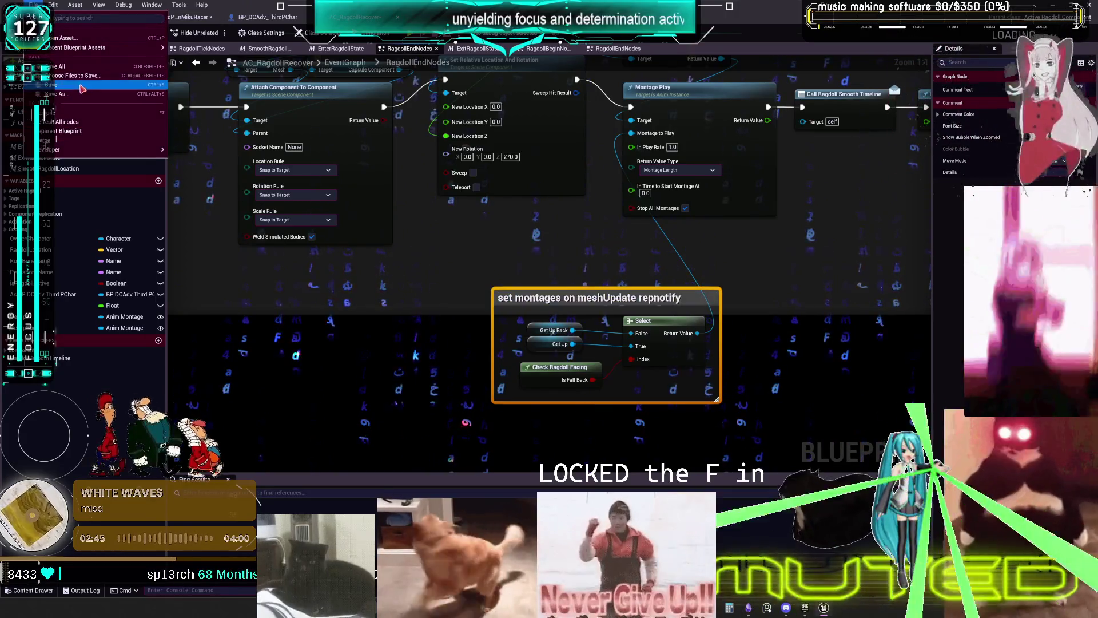
{"action": "left_click", "coordinate": [81, 87]}
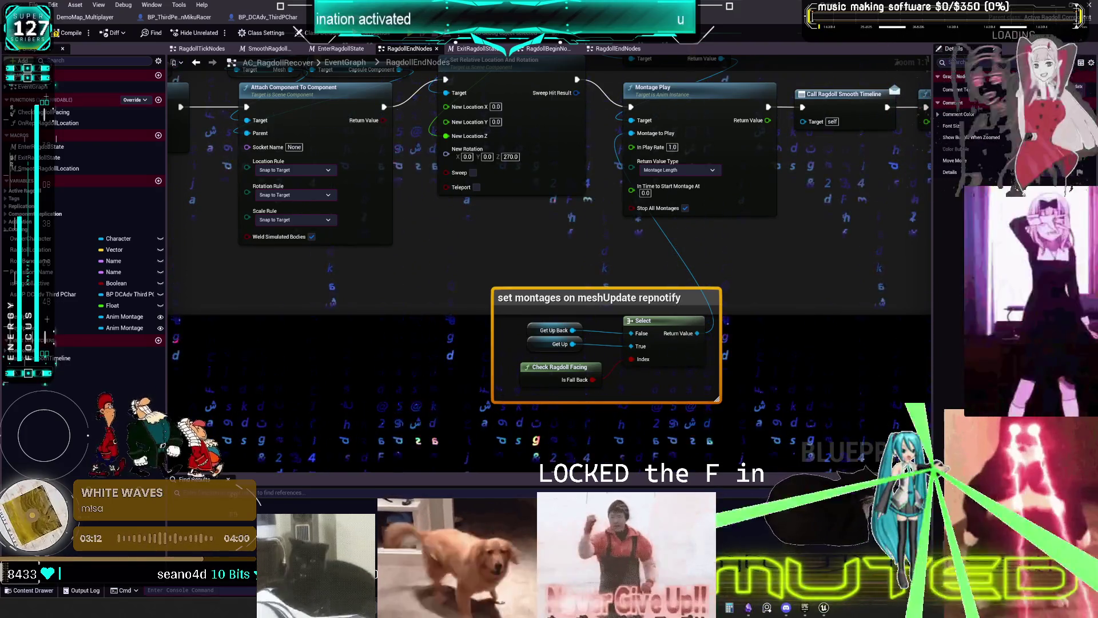
{"action": "scroll", "coordinate": [695, 518], "scroll_direction": "down", "scroll_amount": 4}
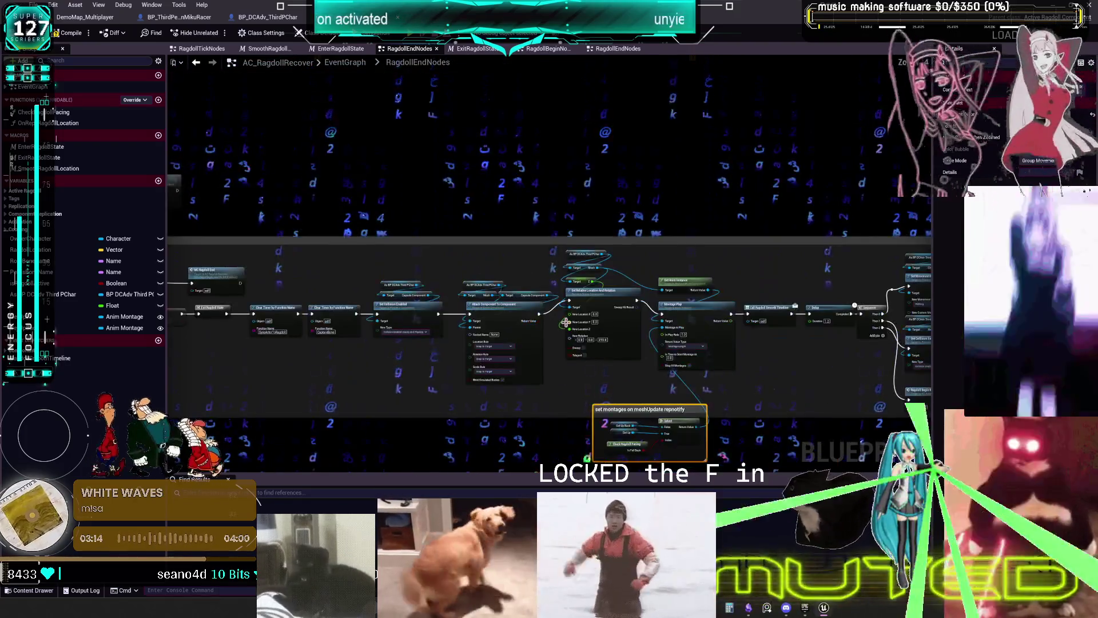
- Browse the Content Browser to MESH_SKELETAL > MikuRacer, then bring up BP_DCAdv_ThirdPChar's EventGraph
{"action": "left_click", "coordinate": [192, 19]}
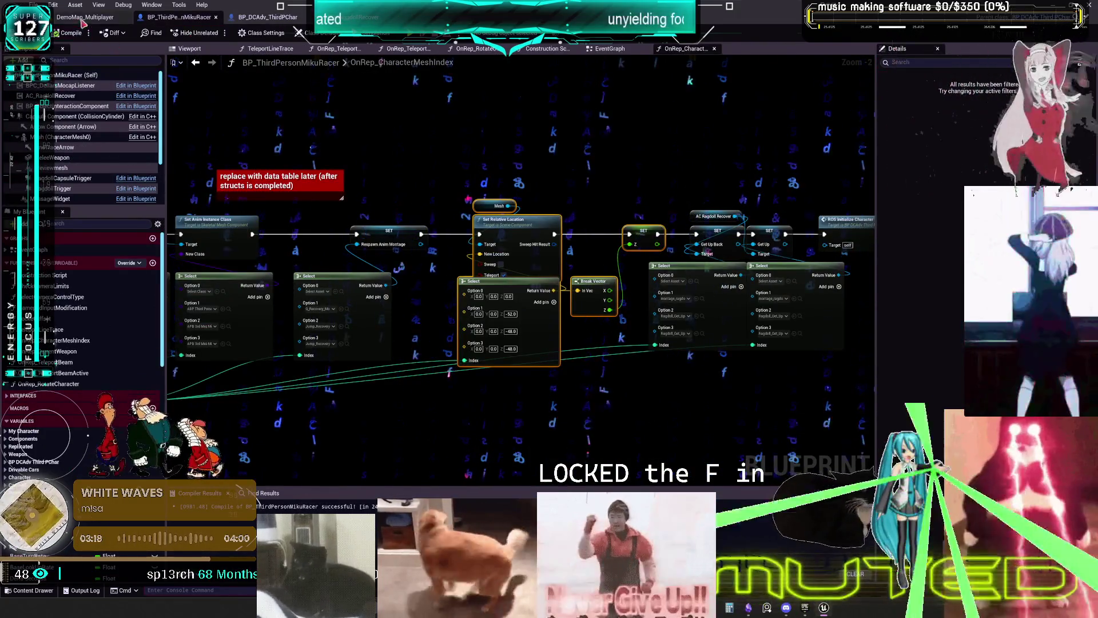
{"action": "left_click", "coordinate": [86, 17]}
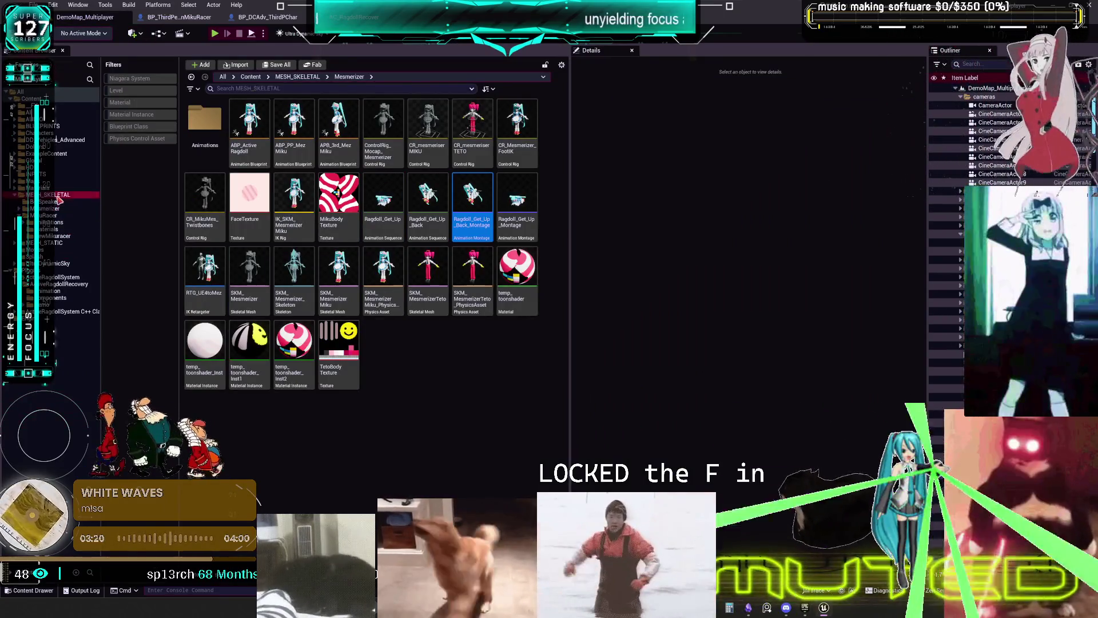
{"action": "left_click", "coordinate": [59, 195]}
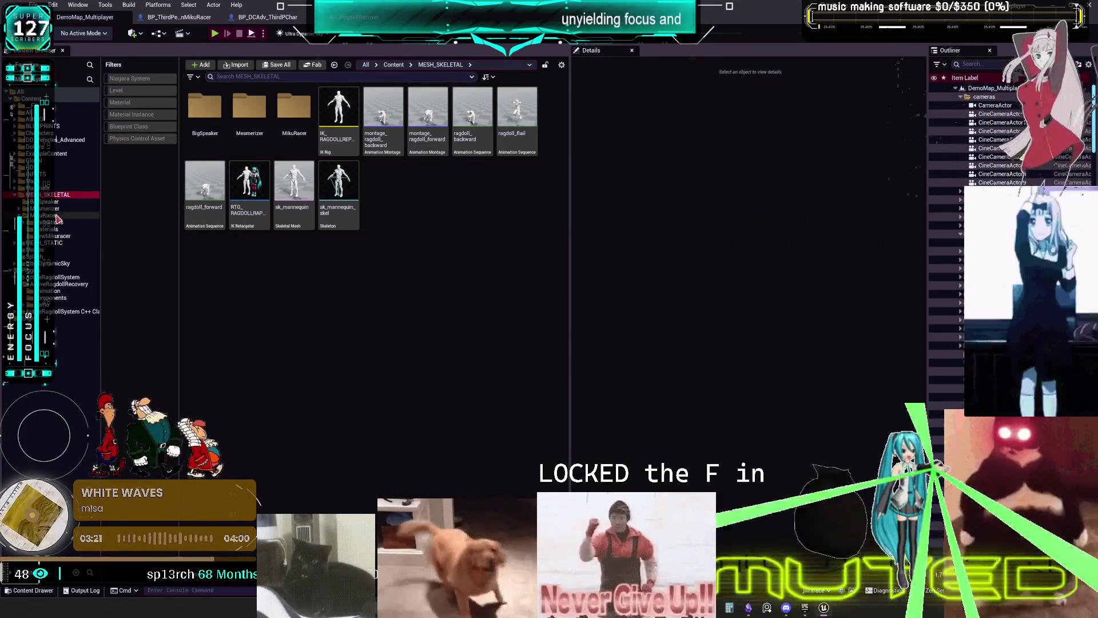
{"action": "left_click", "coordinate": [57, 216]}
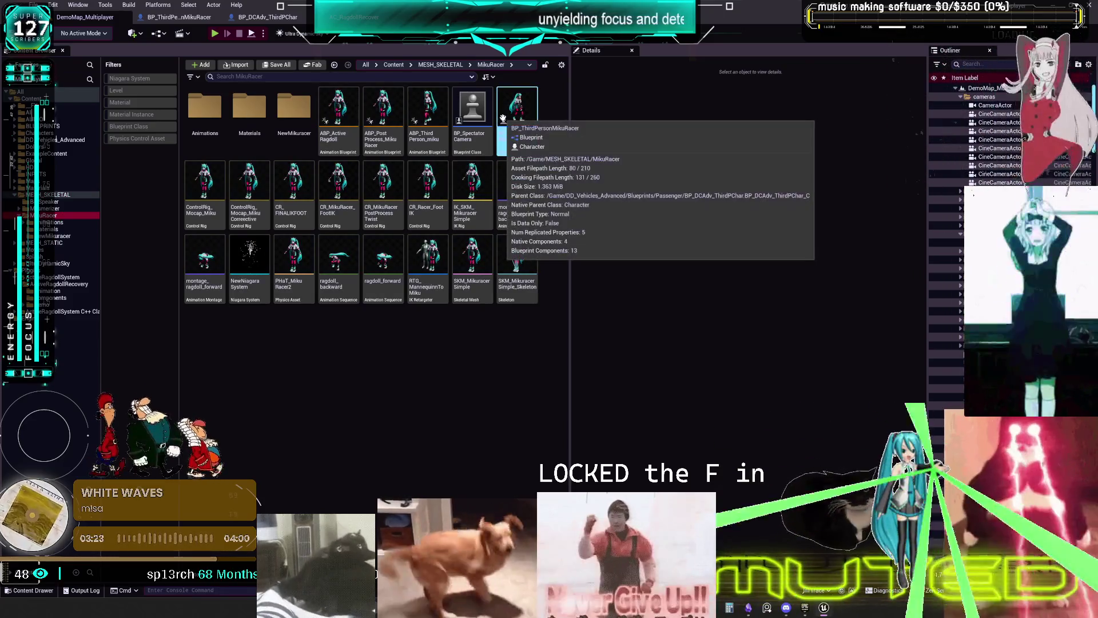
{"action": "left_click", "coordinate": [173, 17]}
{"action": "left_click", "coordinate": [267, 17]}
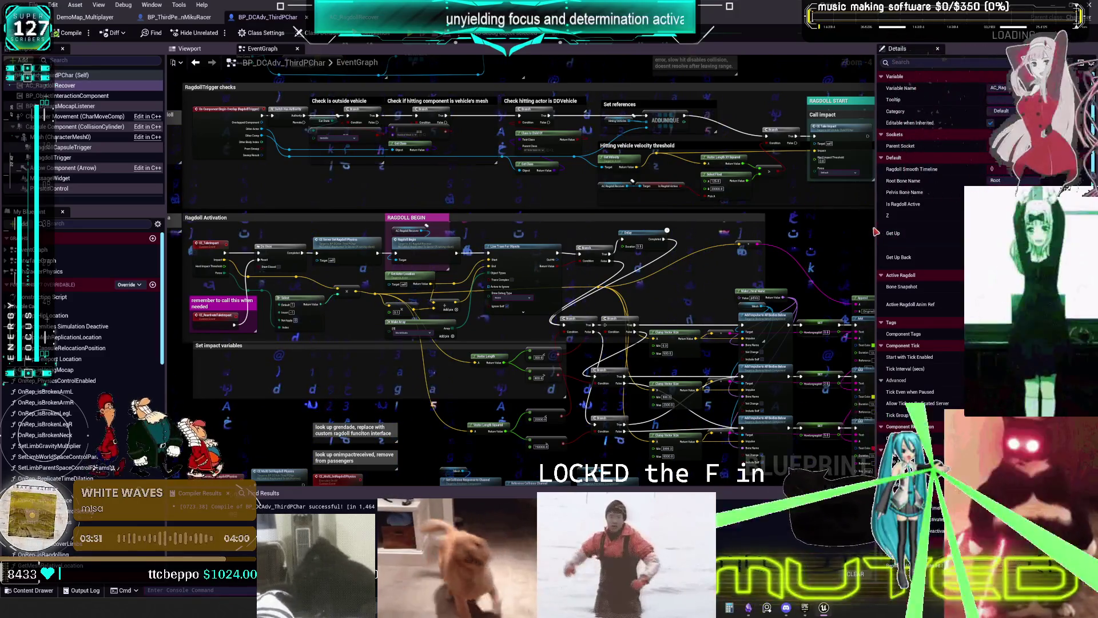
- Review BP_DCAdv_ThirdPChar's EventGraph down to the Set impact variables area
{"action": "left_click_drag", "start_coordinate": [875, 232], "coordinate": [935, 232]}
{"action": "scroll", "coordinate": [535, 223], "scroll_direction": "down", "scroll_amount": 5}
{"action": "scroll", "coordinate": [535, 223], "scroll_direction": "up", "scroll_amount": 10}
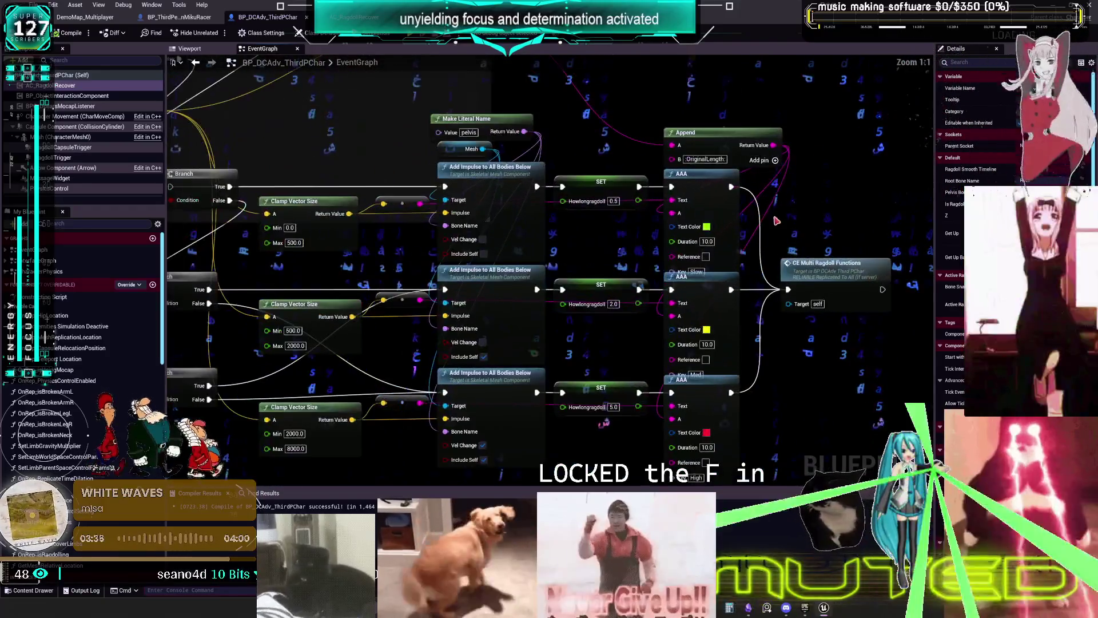
{"action": "scroll", "coordinate": [776, 221], "scroll_direction": "down", "scroll_amount": 3}
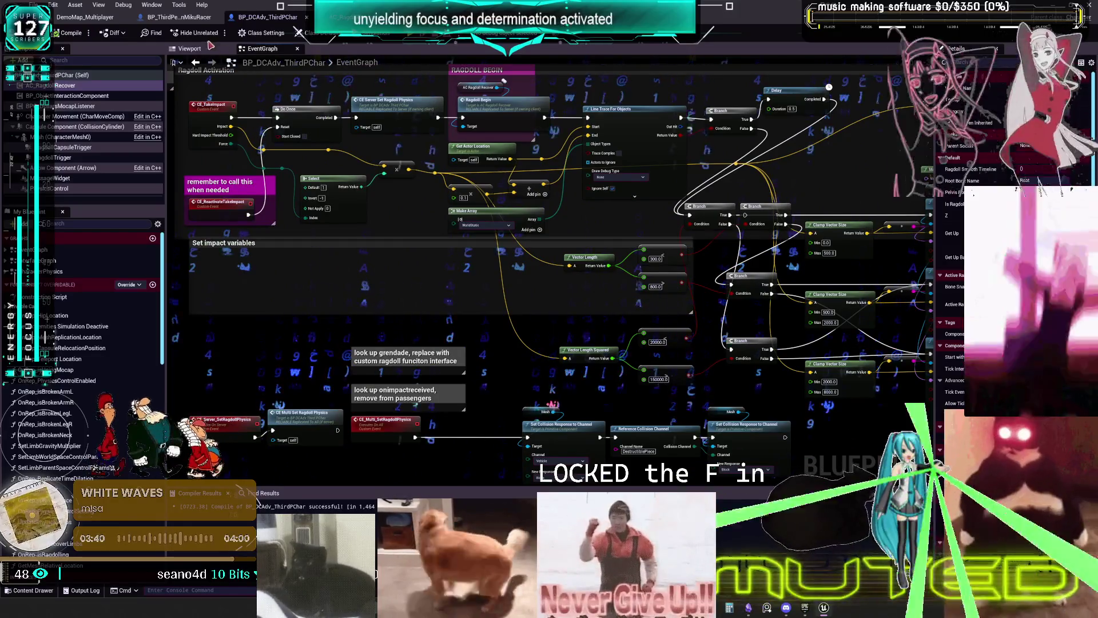
{"action": "left_click_drag", "start_coordinate": [462, 366], "coordinate": [485, 342]}
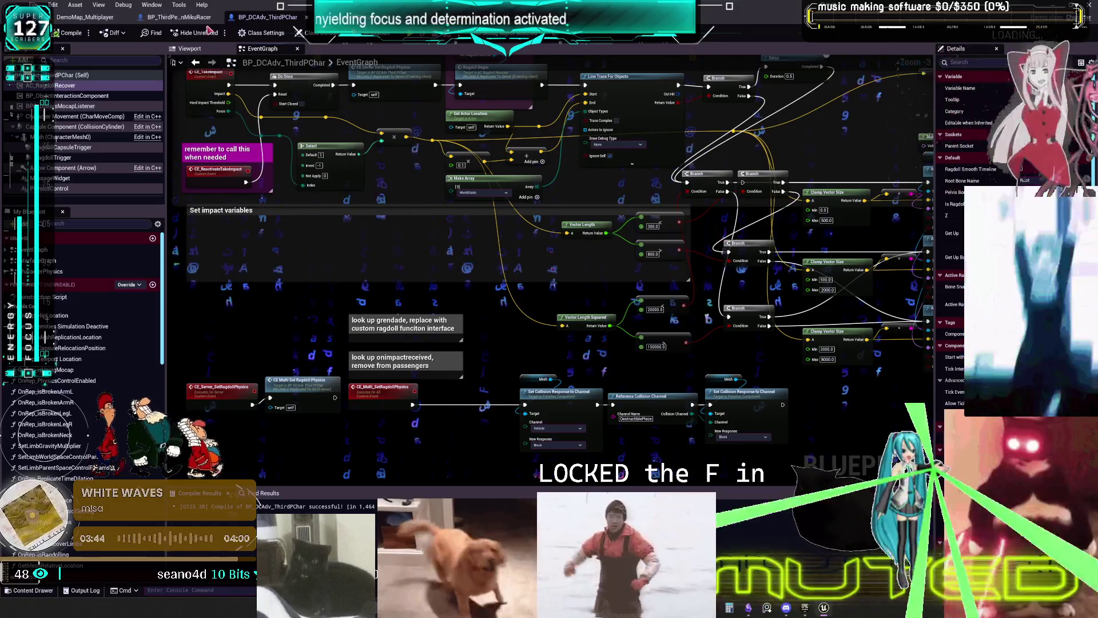
- Inspect the CharacterPhysics function graph, compile the character blueprint, and switch to the multiplayer preview
{"action": "double_click", "coordinate": [56, 272]}
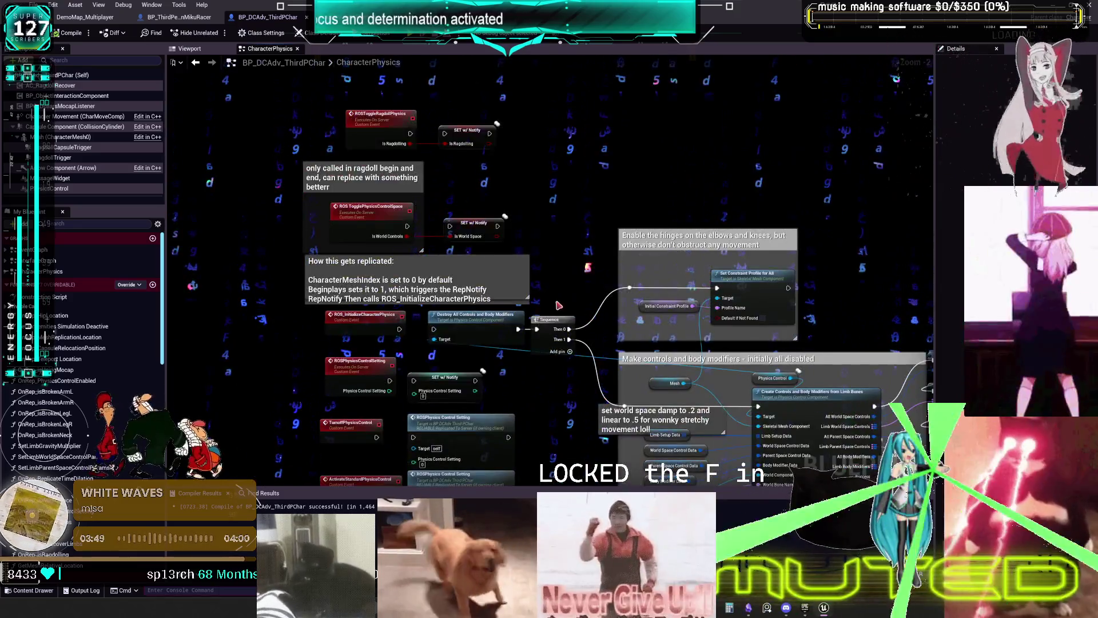
{"action": "left_click_drag", "start_coordinate": [559, 305], "coordinate": [560, 151]}
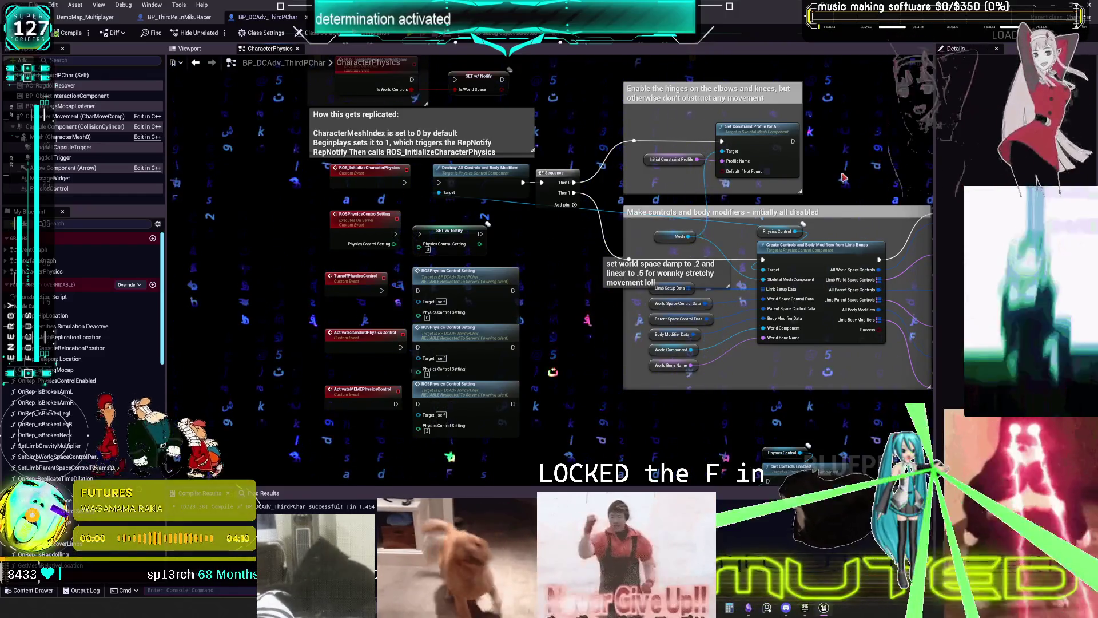
{"action": "scroll", "coordinate": [798, 183], "scroll_direction": "down", "scroll_amount": 5}
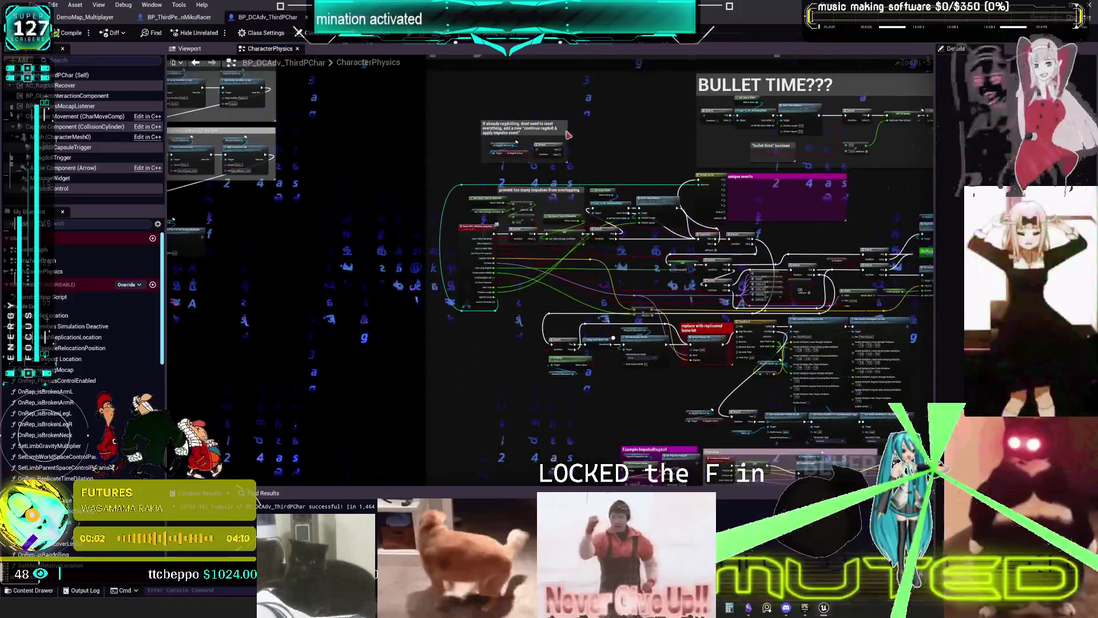
{"action": "left_click_drag", "start_coordinate": [569, 135], "coordinate": [425, 181]}
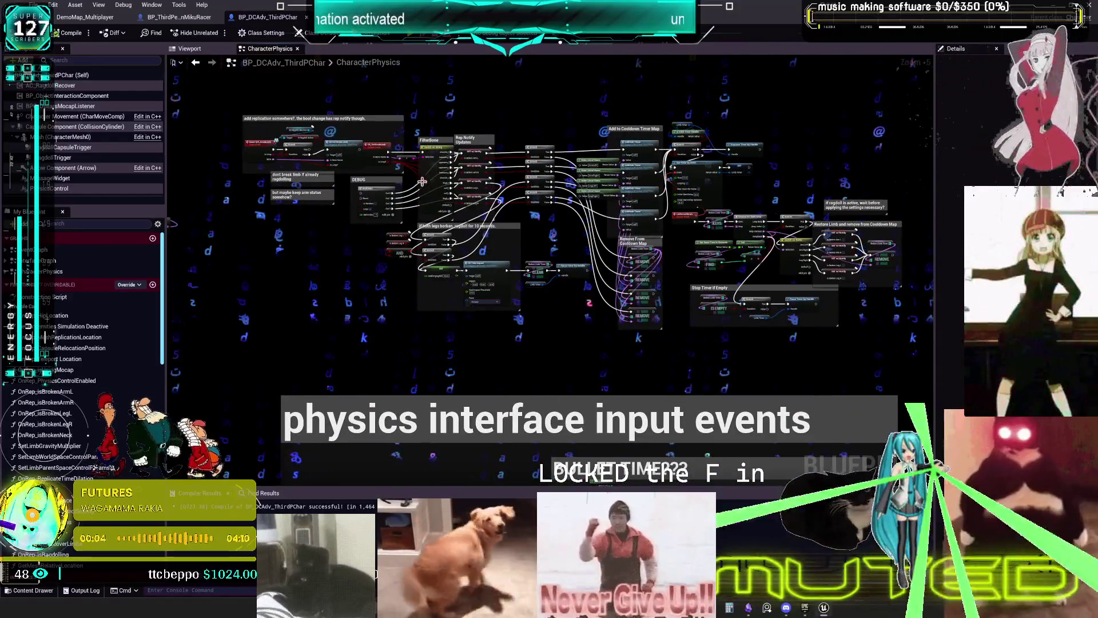
{"action": "scroll", "coordinate": [294, 70], "scroll_direction": "up", "scroll_amount": 4}
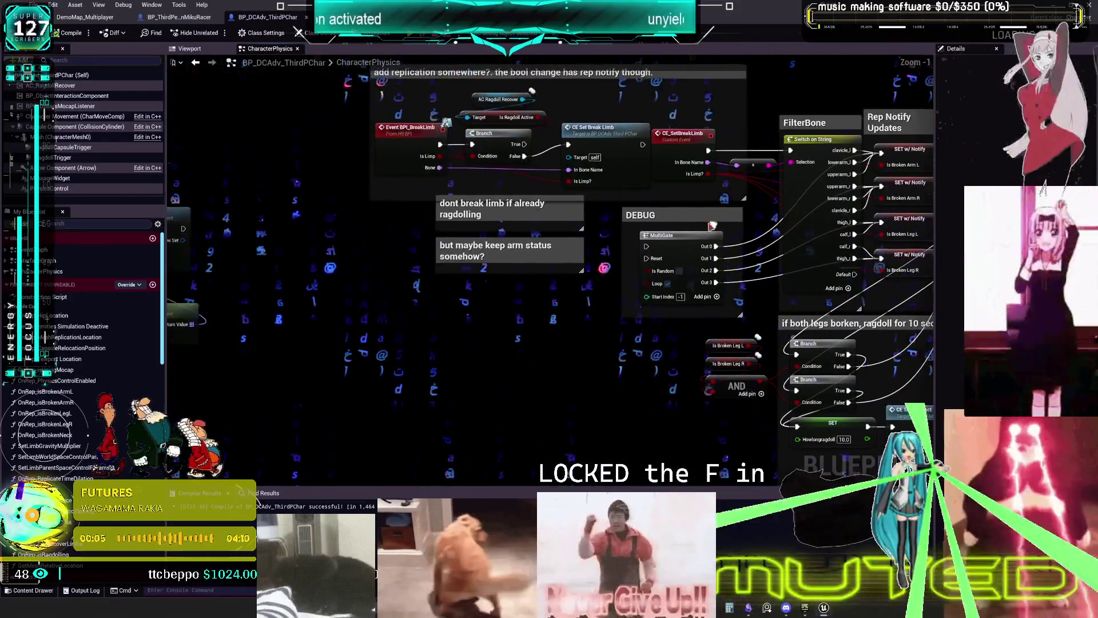
{"action": "left_click", "coordinate": [69, 32]}
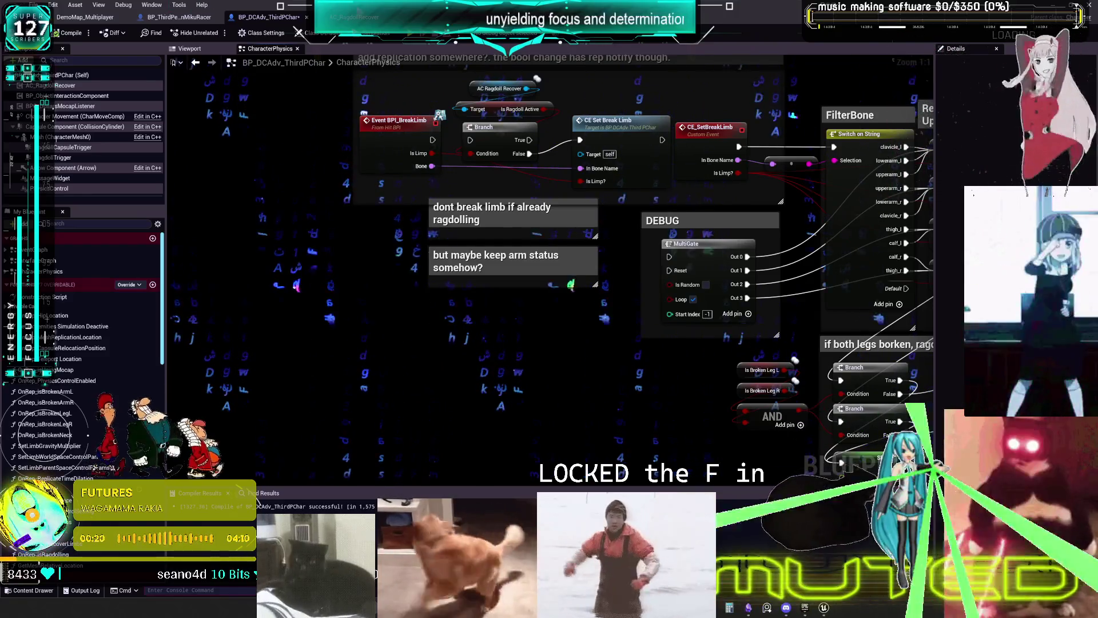
{"action": "key", "text": "alt+Tab"}
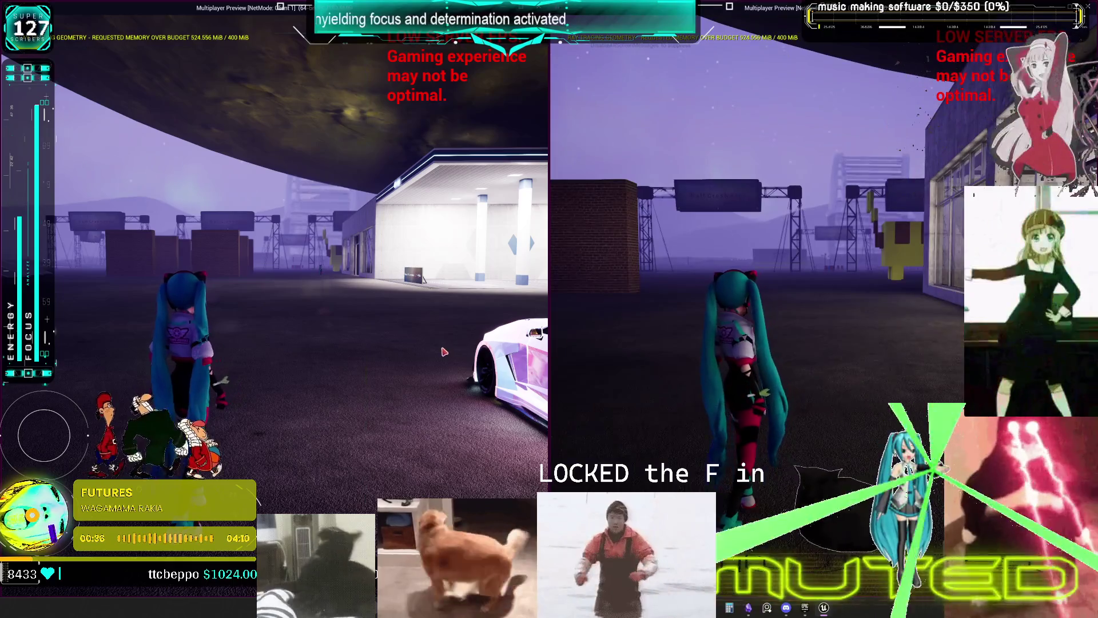
- In the client window, walk to the car, enter it with F, and drive it into Miku
{"action": "left_click", "coordinate": [444, 351]}
{"action": "key", "text": "w"}
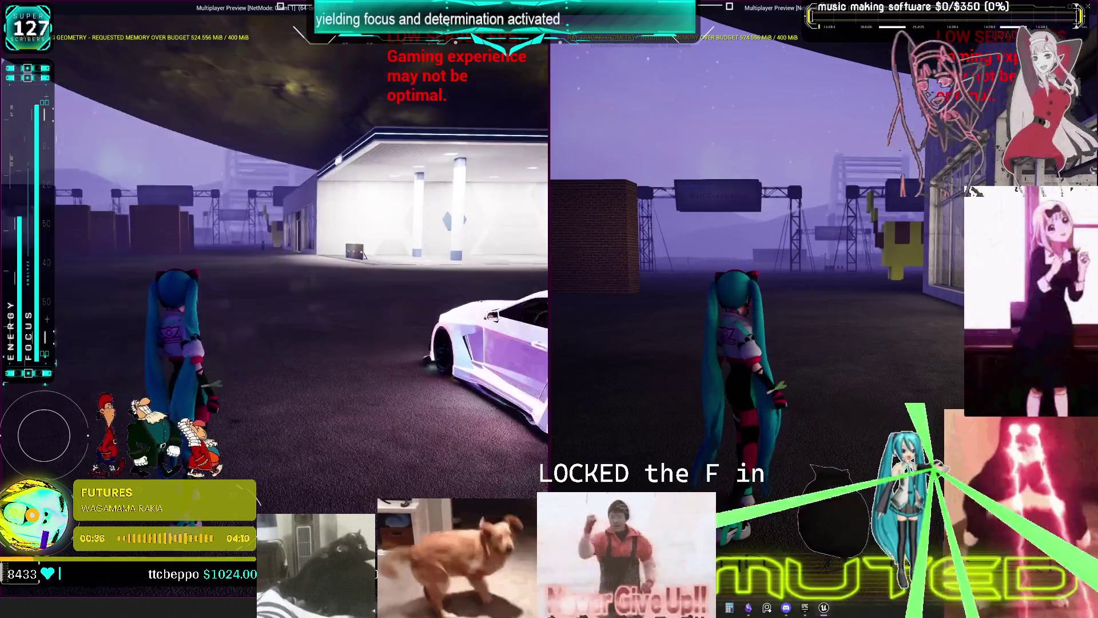
{"action": "key", "text": "f"}
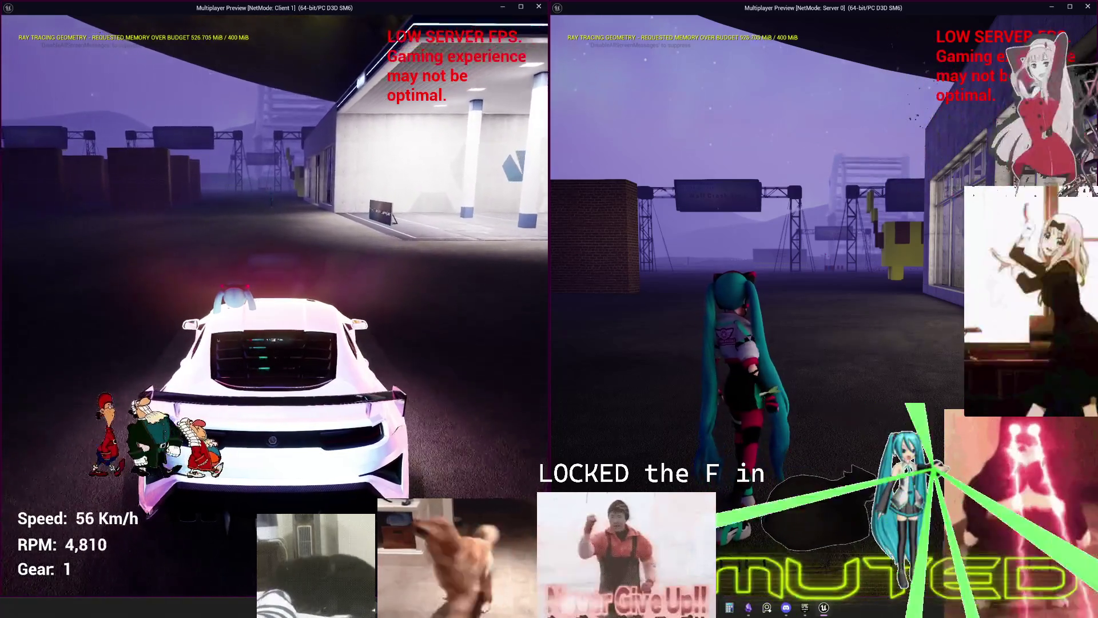
{"action": "key", "text": "w"}
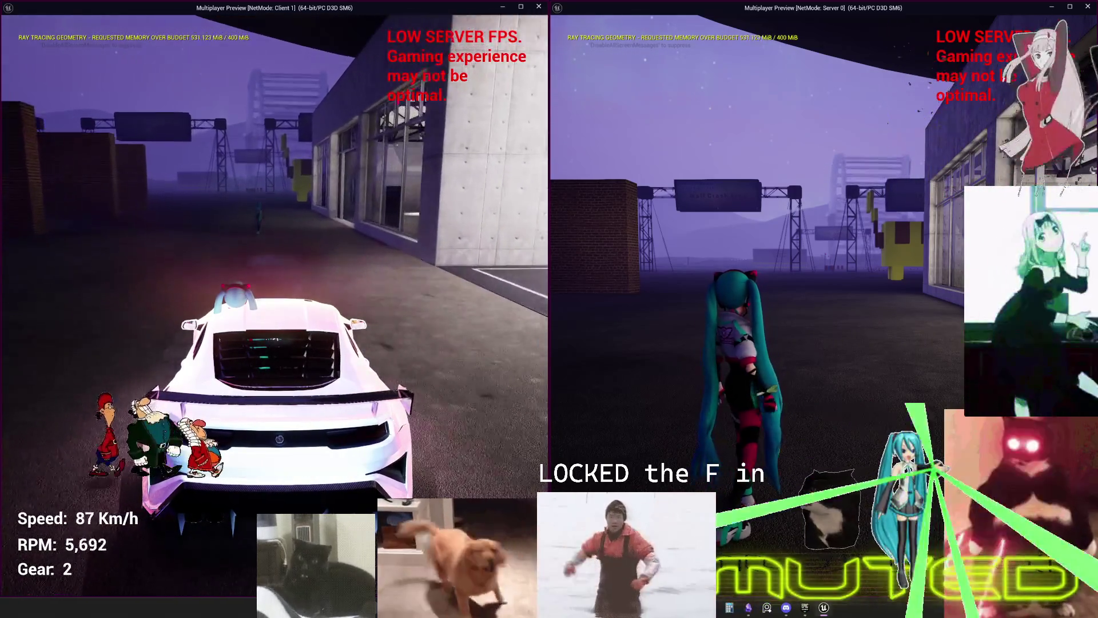
{"action": "key", "text": "s"}
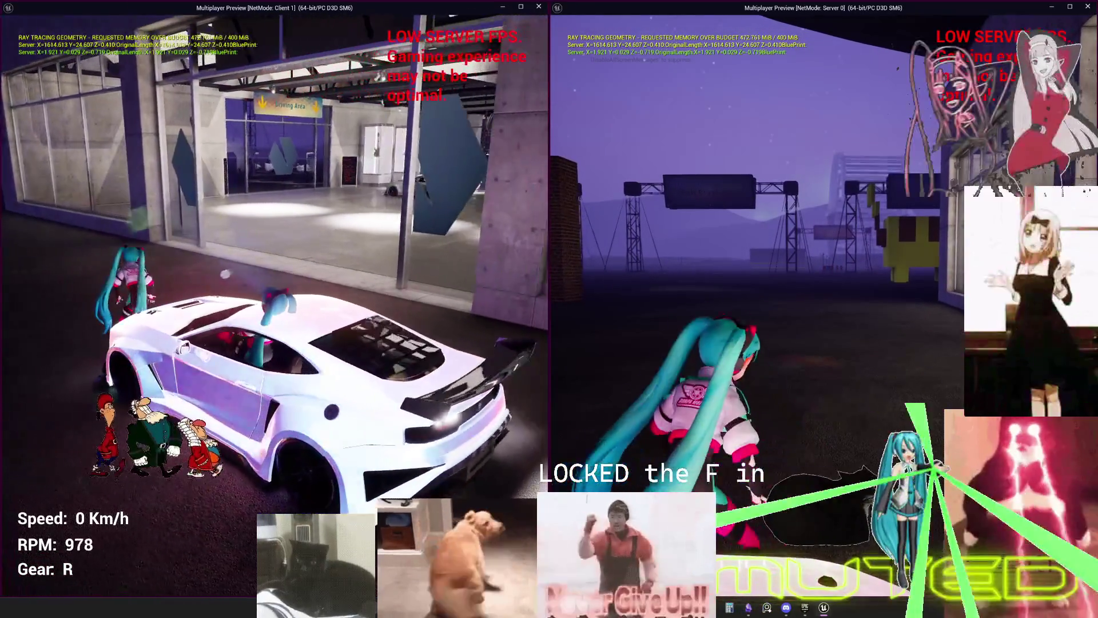
- Back the car away from Miku and drive forward into her again
{"action": "key", "text": "w"}
{"action": "key", "text": "s"}
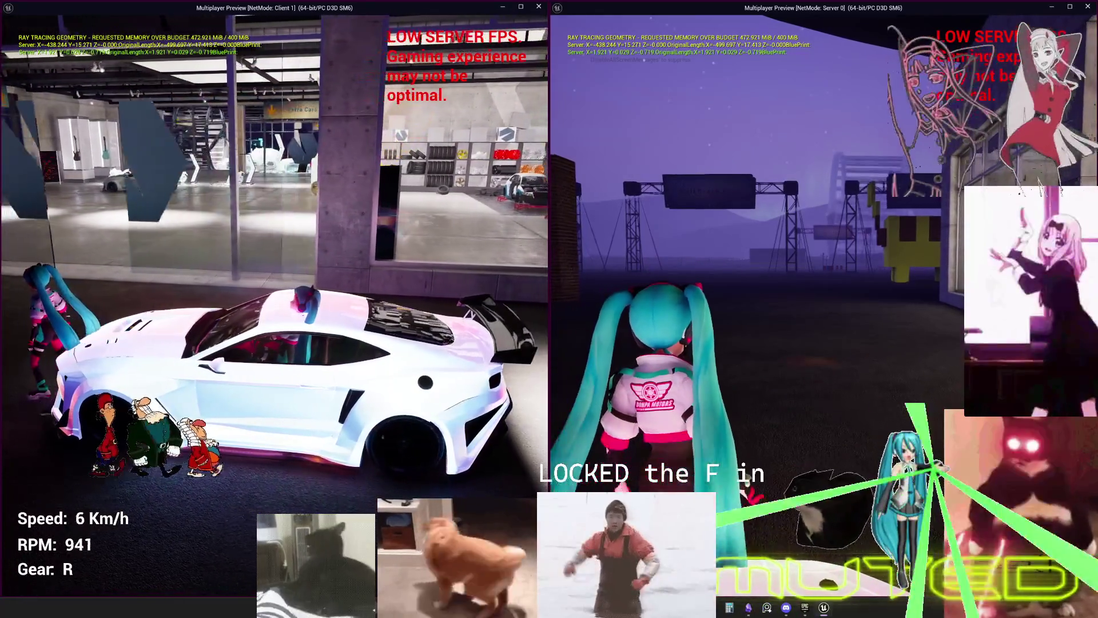
{"action": "key", "text": "w"}
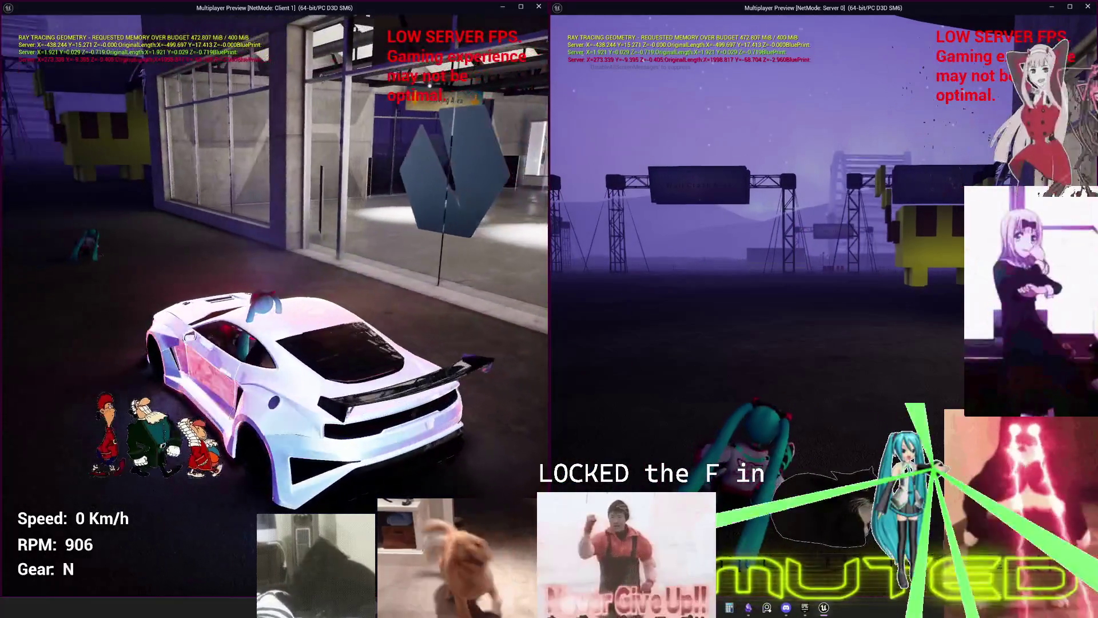
- Keep driving, turning and reversing across the lot while watching Miku recover, ending stopped in neutral
{"action": "key", "text": "w"}
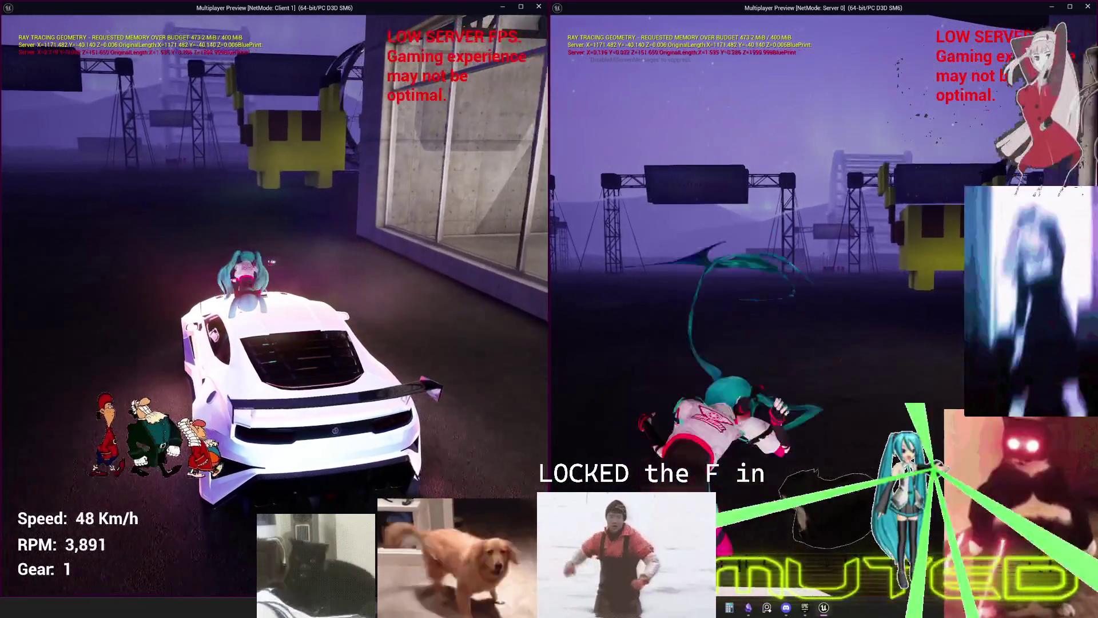
{"action": "key", "text": "w"}
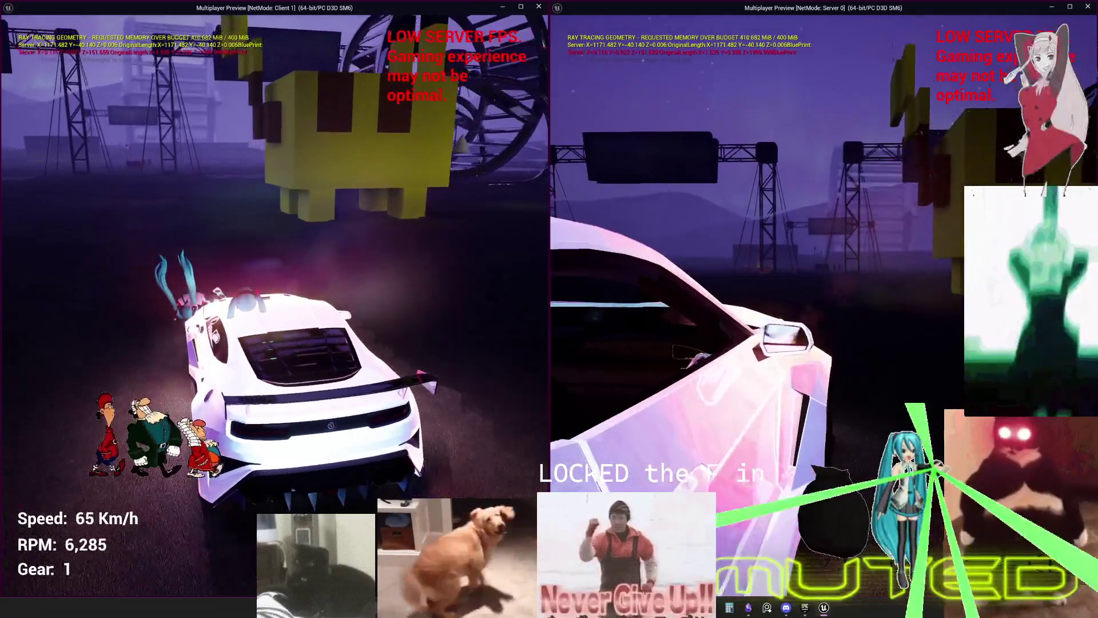
{"action": "key", "text": "w"}
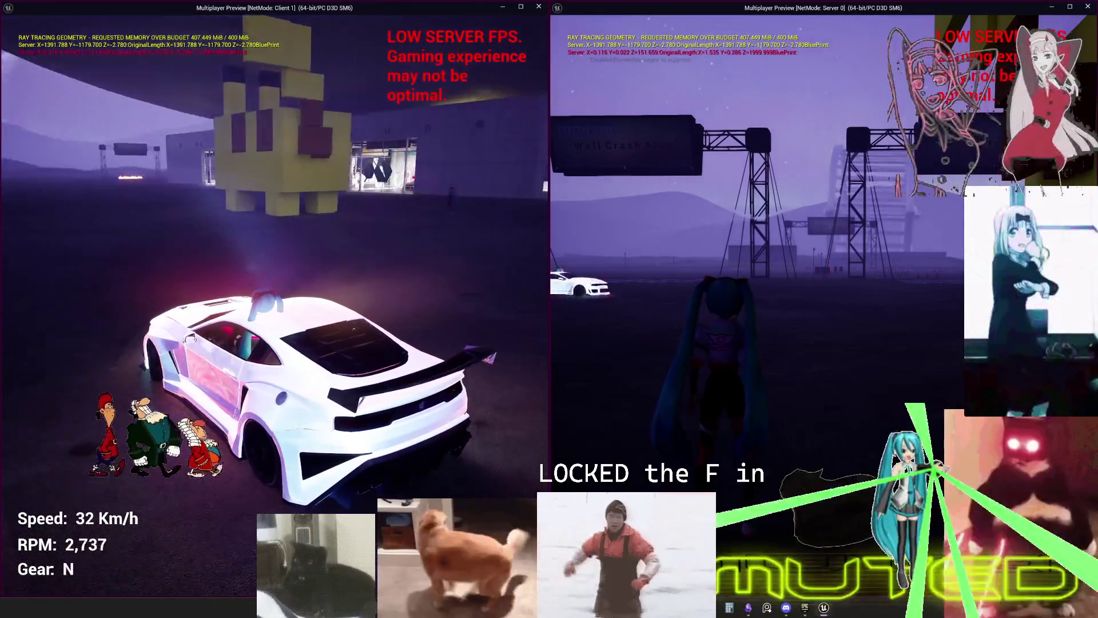
{"action": "key", "text": "w"}
{"action": "key", "text": "w"}
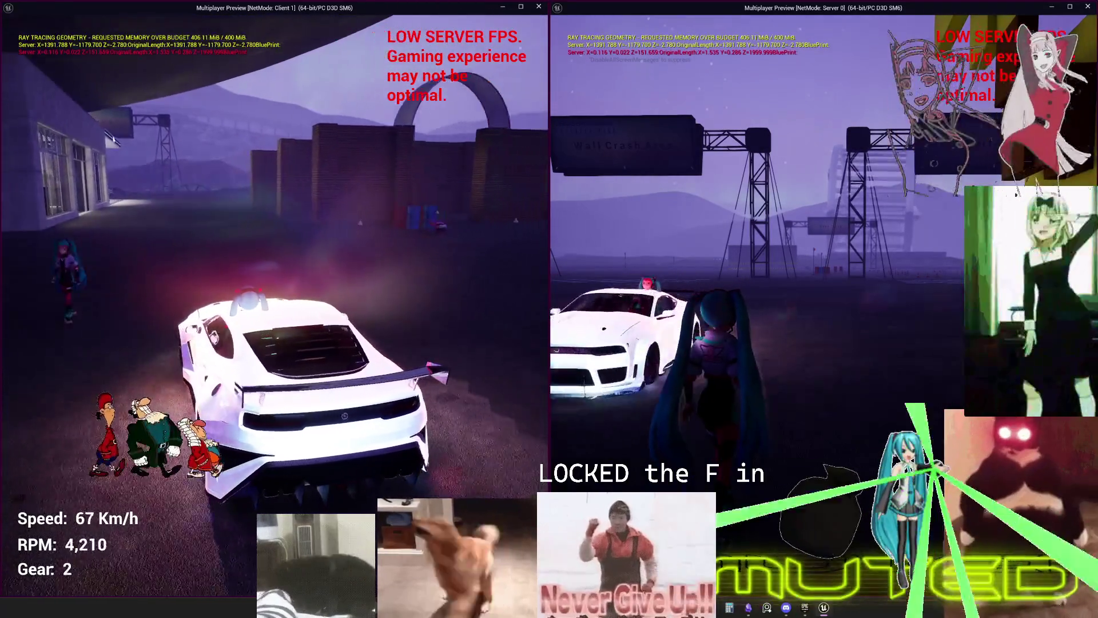
{"action": "key", "text": "s"}
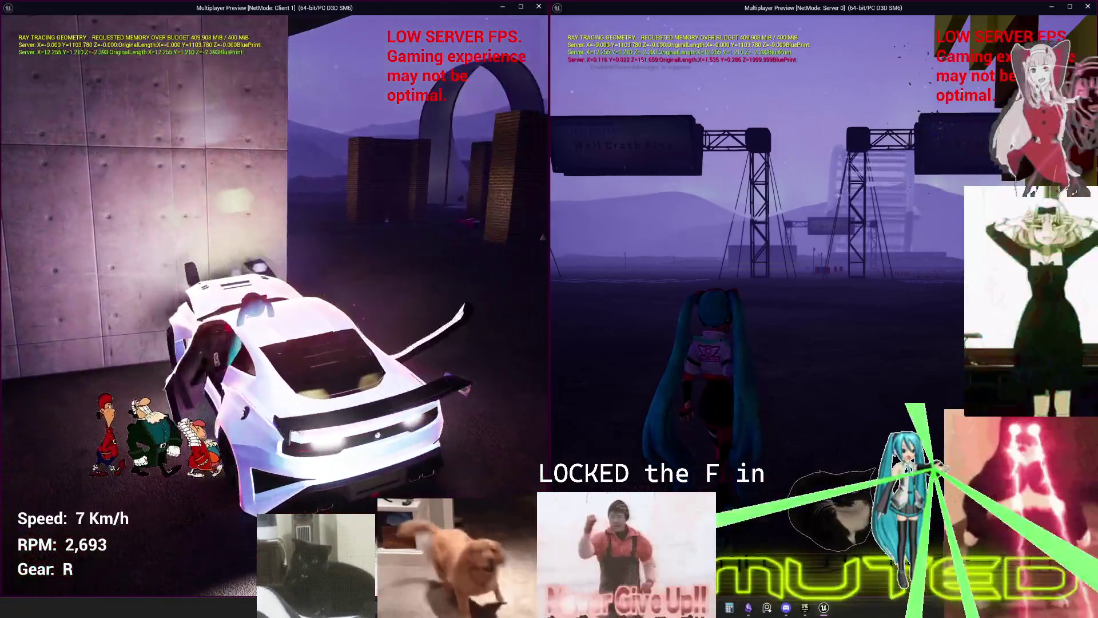
{"action": "key", "text": "s"}
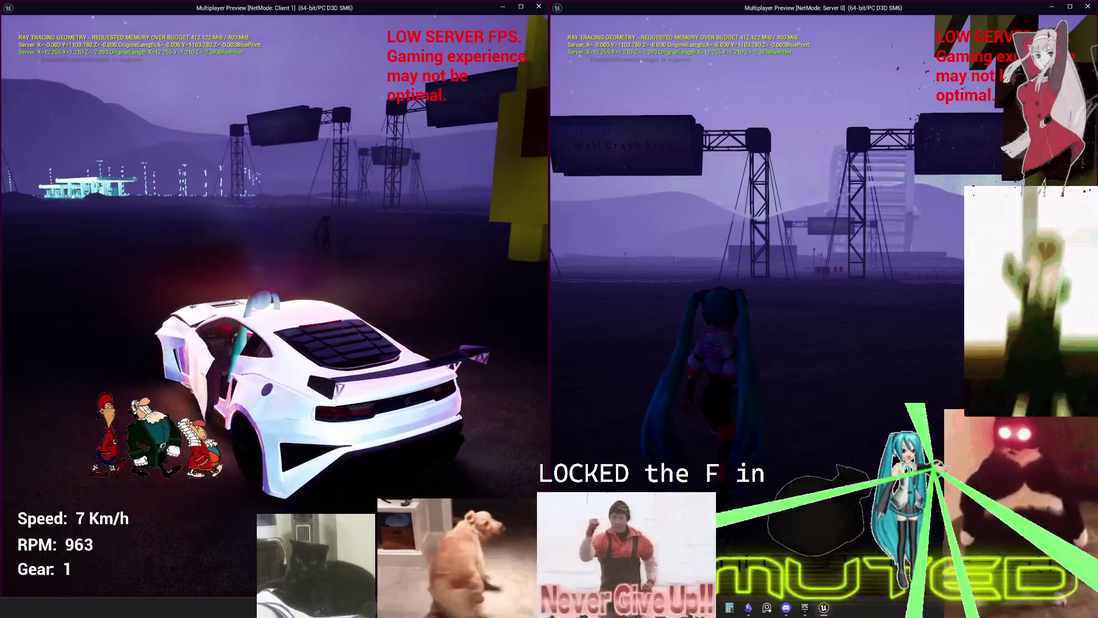
{"action": "key", "text": "w"}
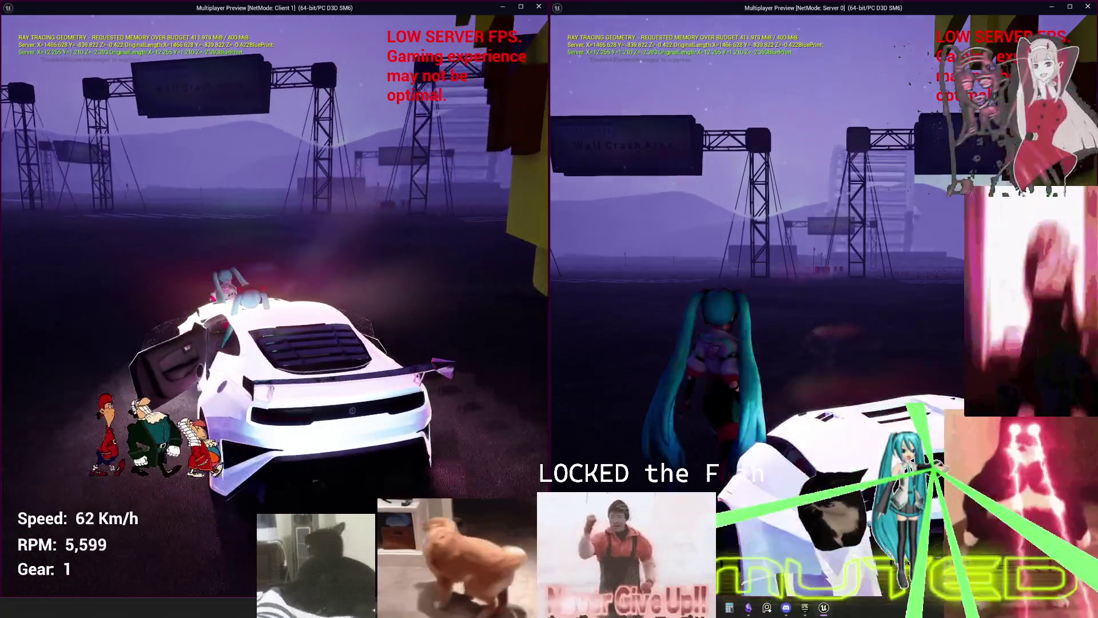
{"action": "key", "text": "s"}
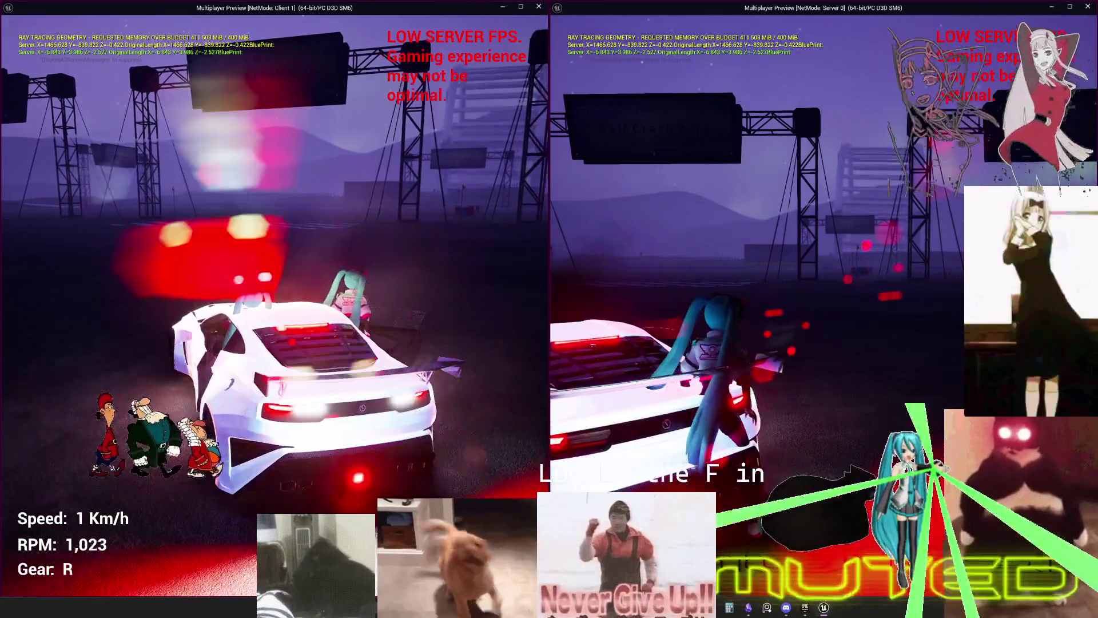
{"action": "key", "text": "w"}
{"action": "key", "text": "s"}
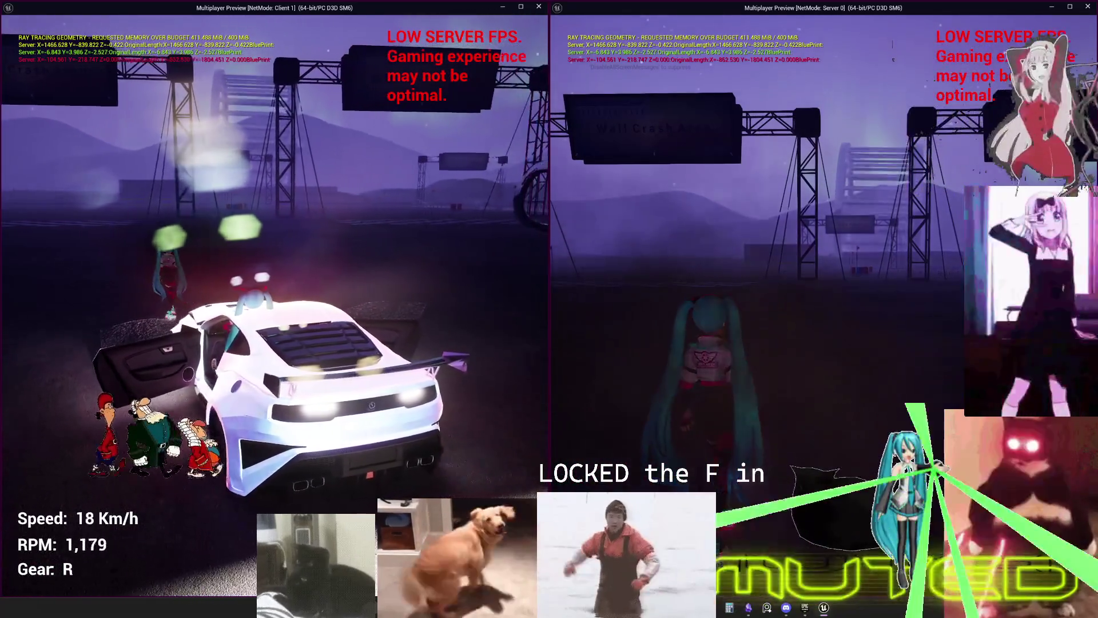
{"action": "key", "text": "w"}
{"action": "key", "text": "w"}
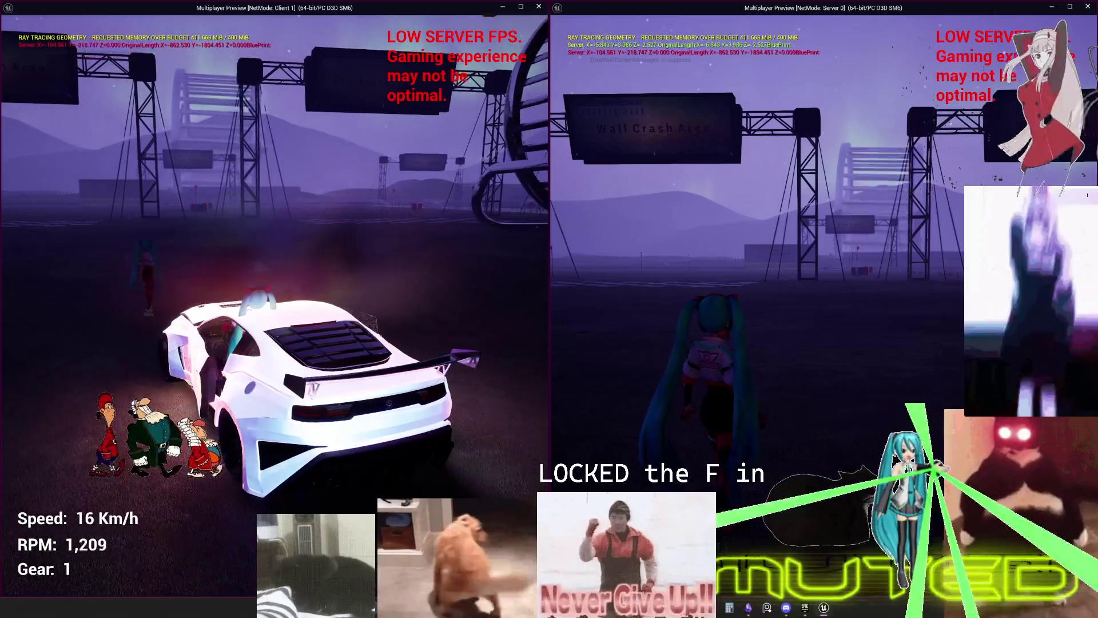
{"action": "key", "text": "s"}
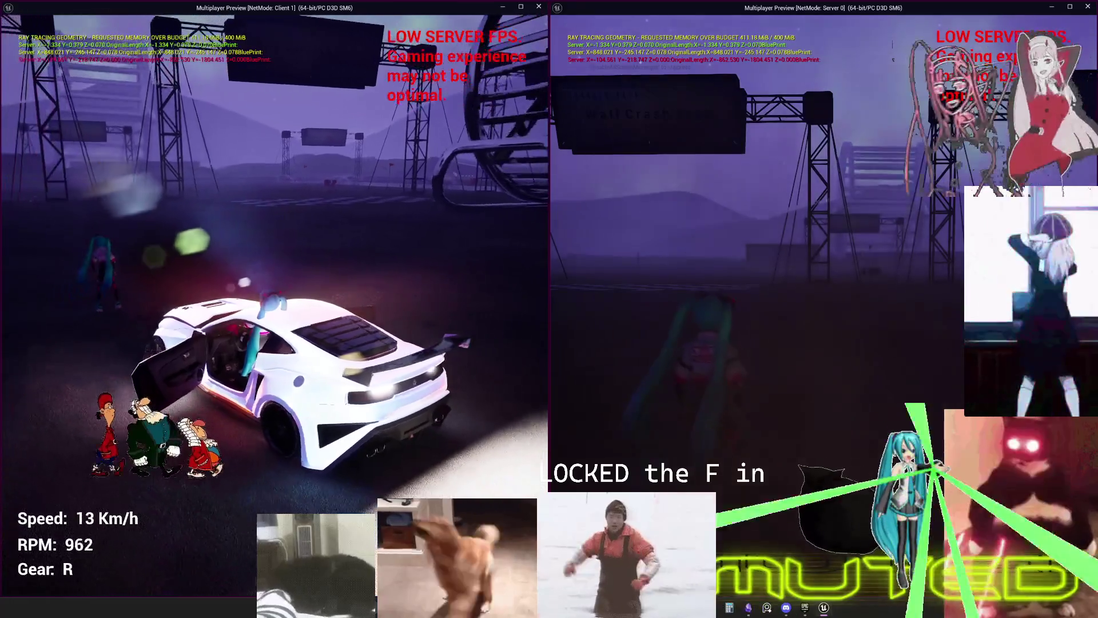
{"action": "key", "text": "s"}
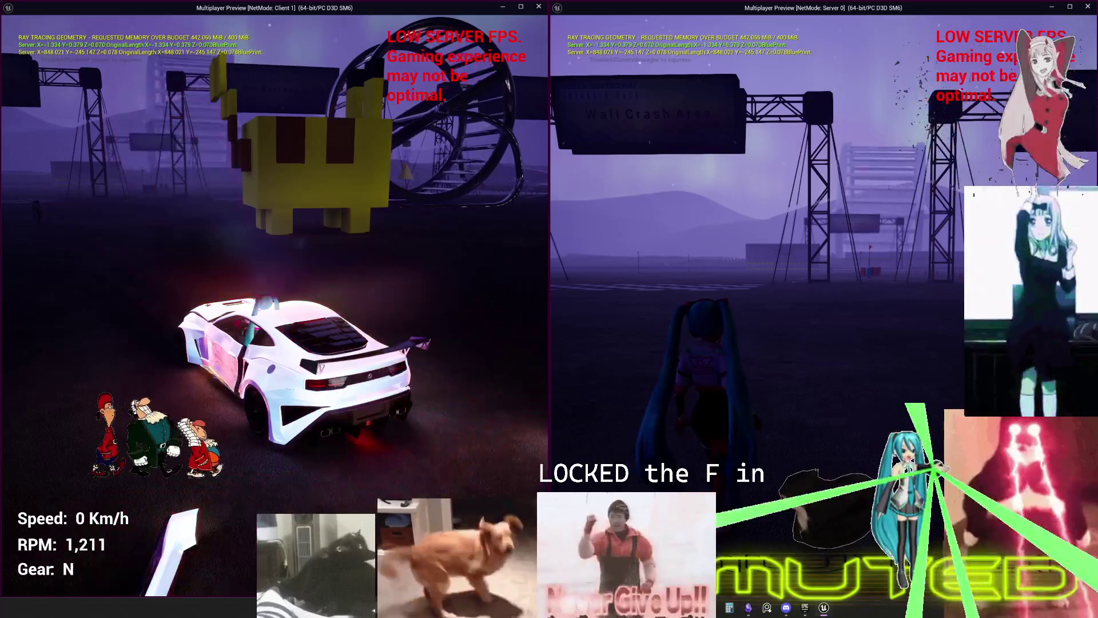
- Drive back and forth around Miku with W/A/S, braking and reversing until the car hits a concrete pillar
{"action": "key", "text": "w"}
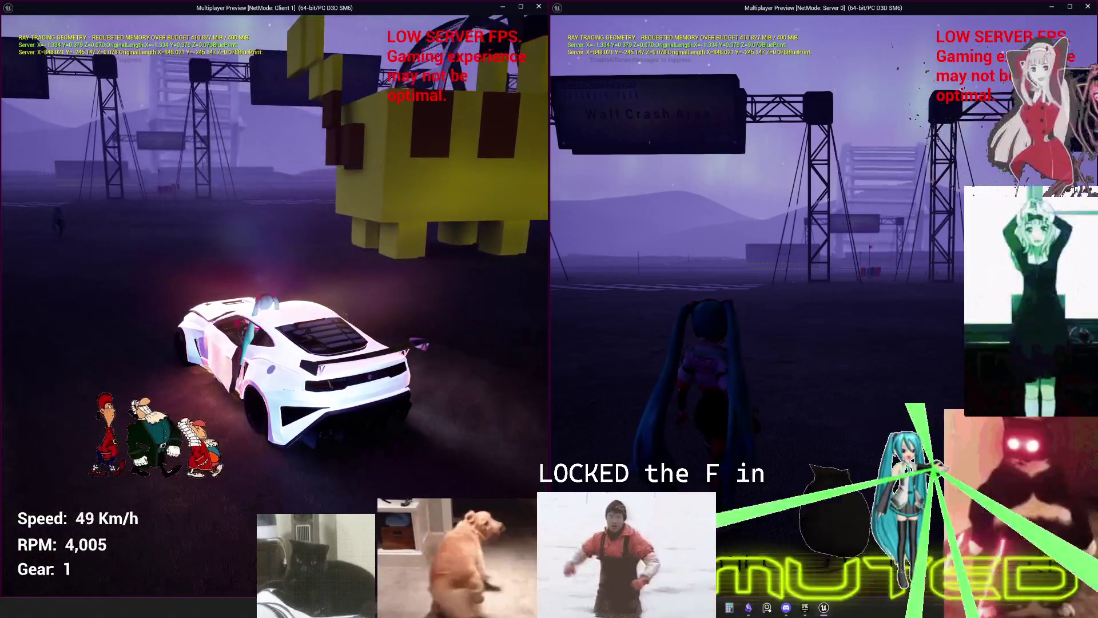
{"action": "key", "text": "s"}
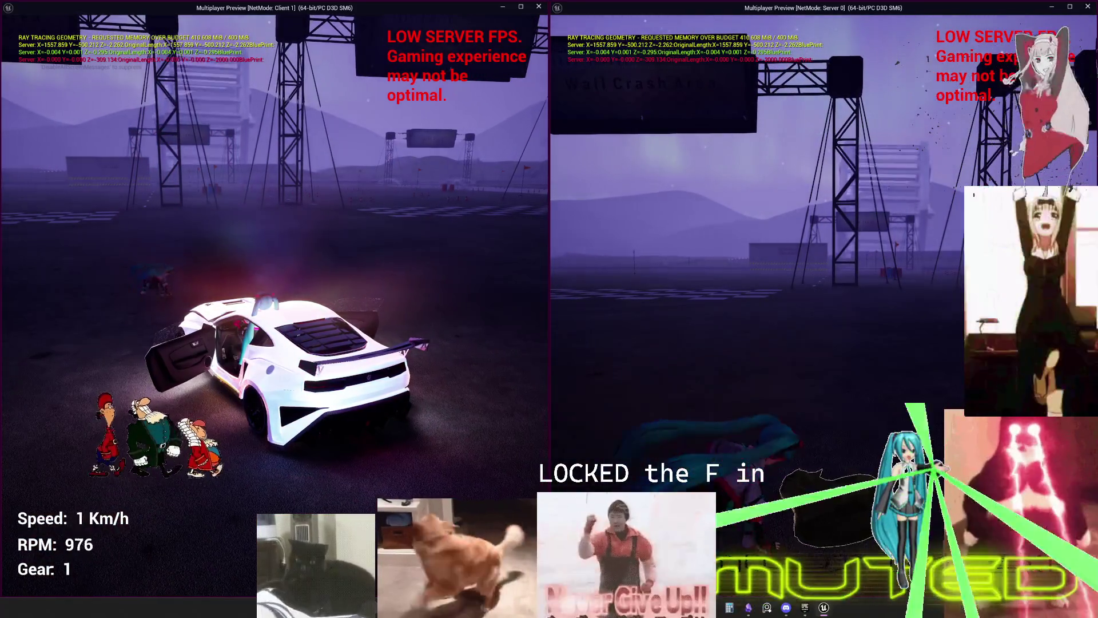
{"action": "key", "text": "w"}
{"action": "key", "text": "s"}
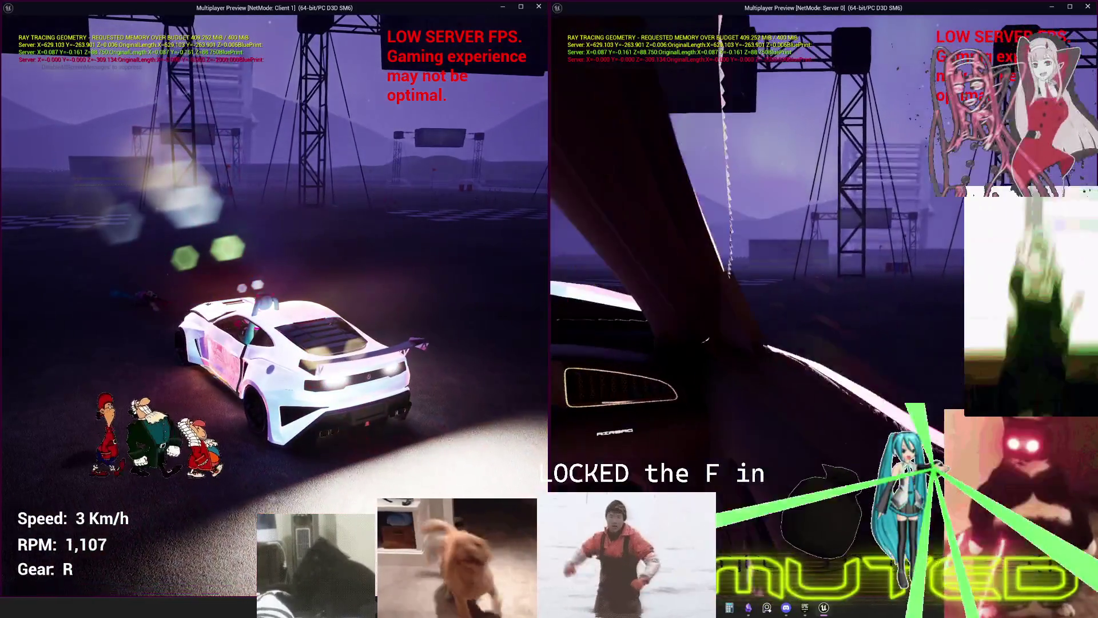
{"action": "key", "text": "w"}
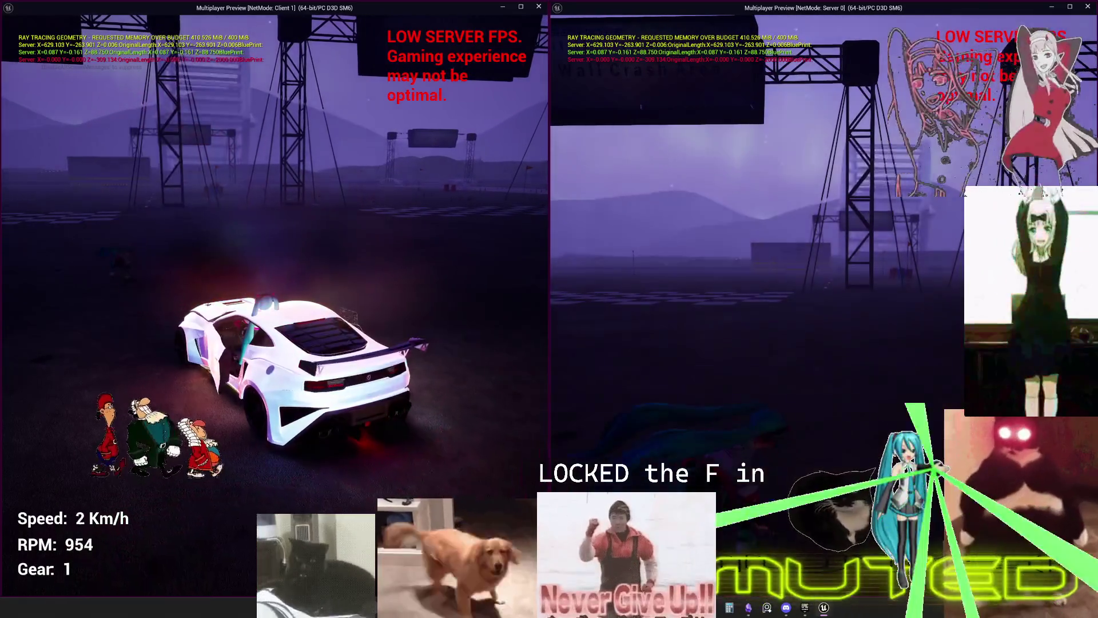
{"action": "key", "text": "a"}
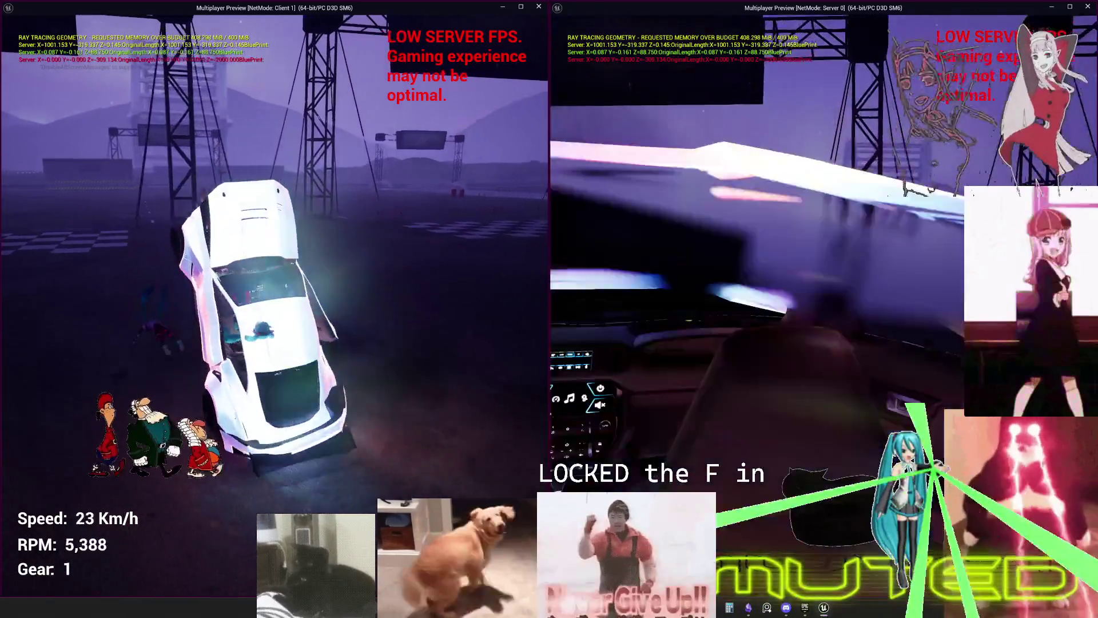
{"action": "key", "text": "s"}
{"action": "key", "text": "w"}
{"action": "key", "text": "s"}
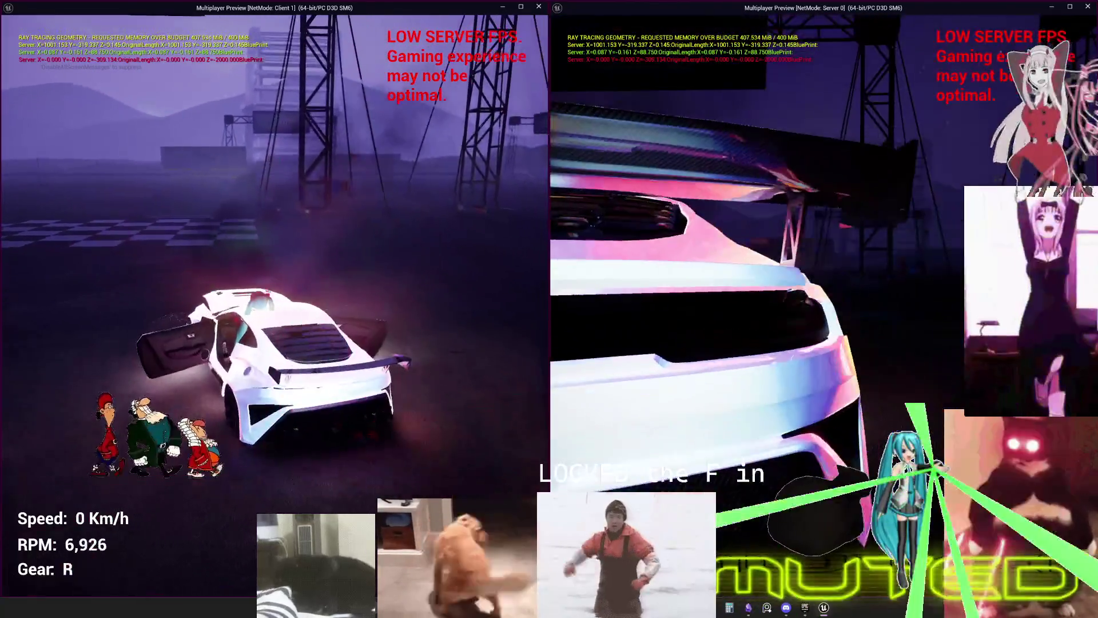
{"action": "key", "text": "w"}
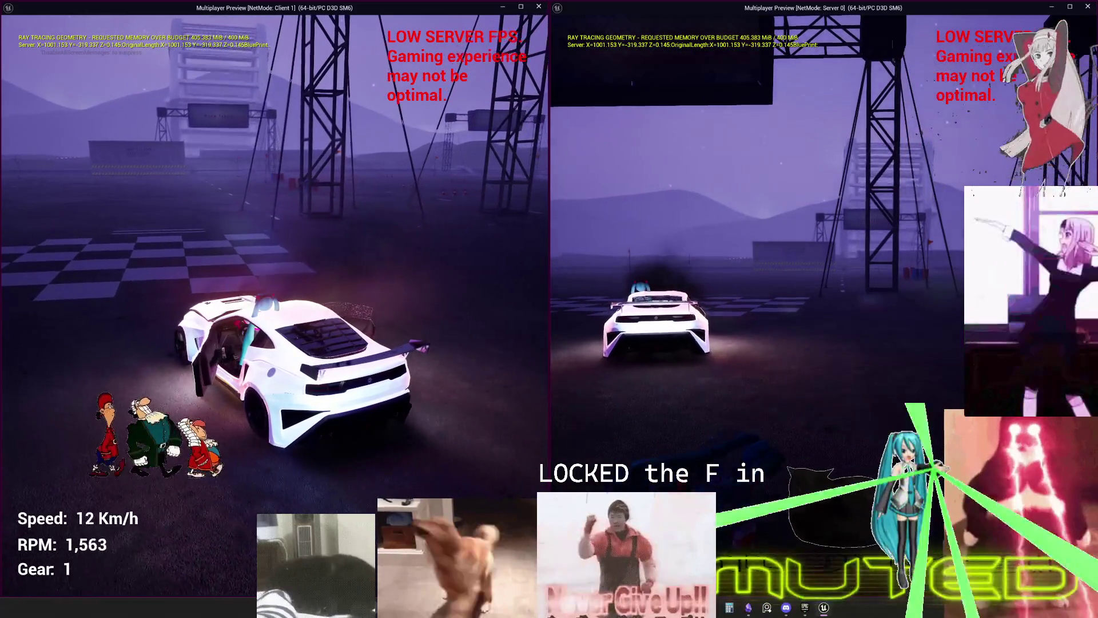
{"action": "key", "text": "w"}
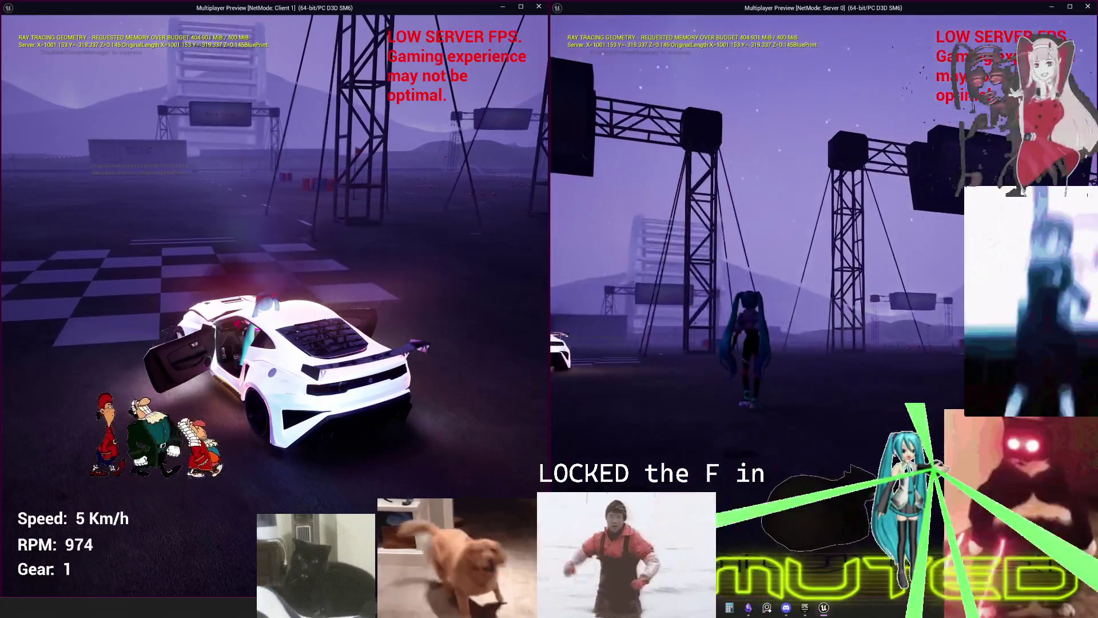
{"action": "key", "text": "s"}
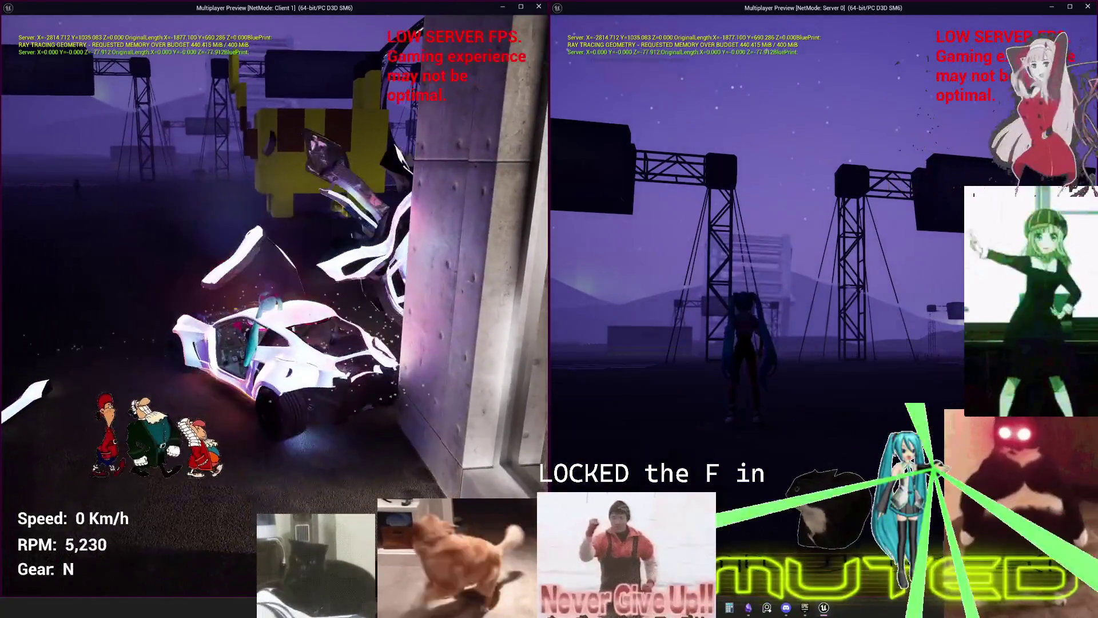
- Pull the crashed car off the wall, then stop Play In Editor with Esc
{"action": "key", "text": "w"}
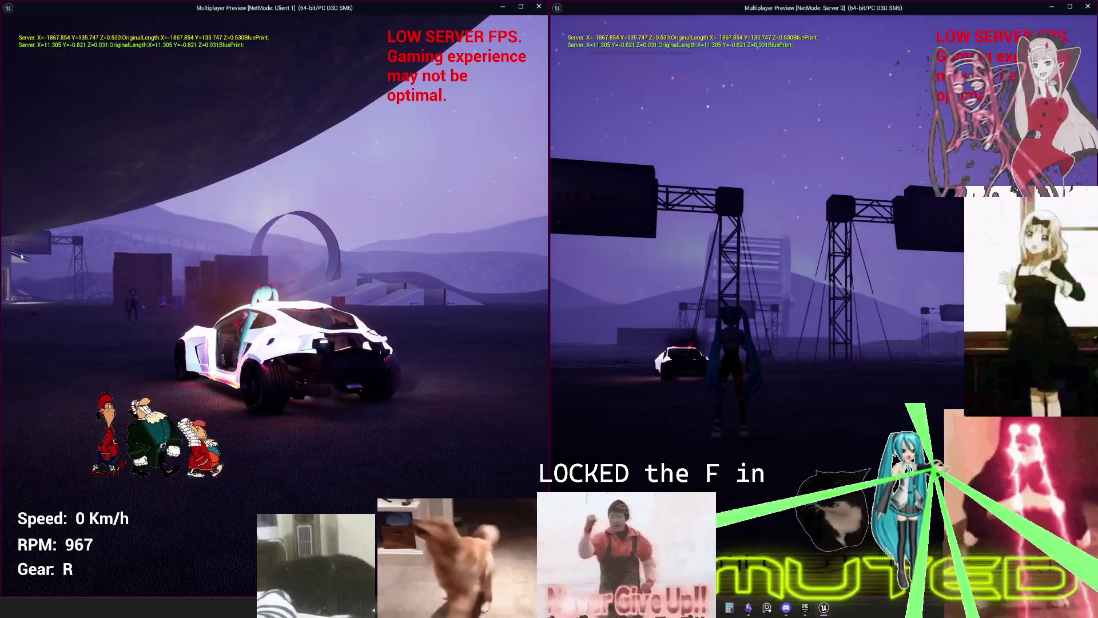
{"action": "key", "text": "Escape"}
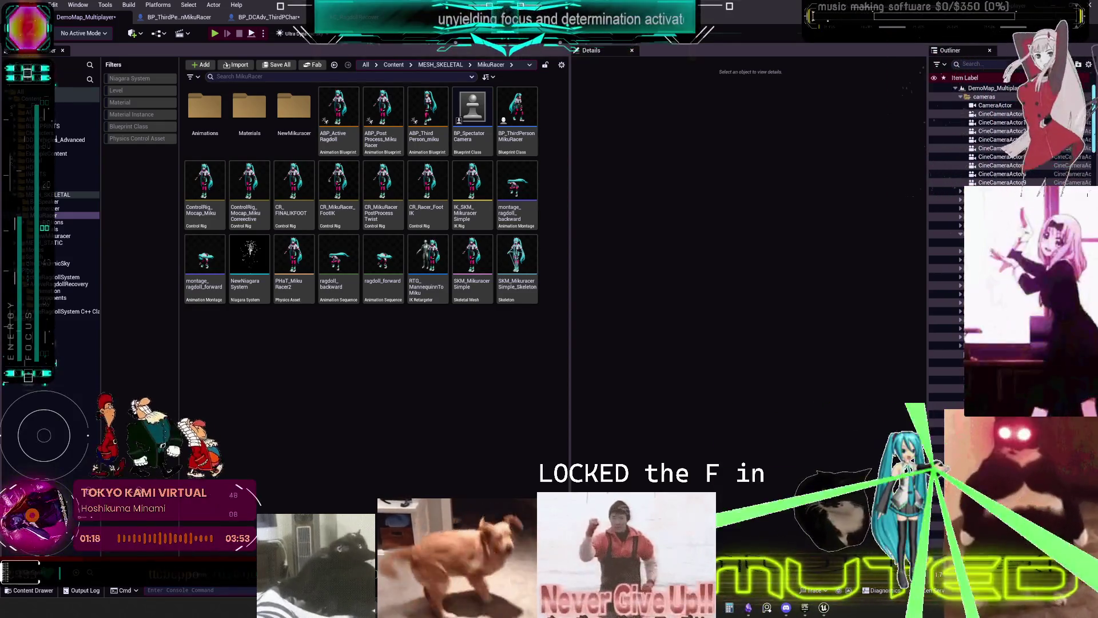
- Select the SKM_MikuracerSimple skeletal mesh in the MikuRacer folder to view its skeleton and physics asset
{"action": "left_click", "coordinate": [462, 260]}
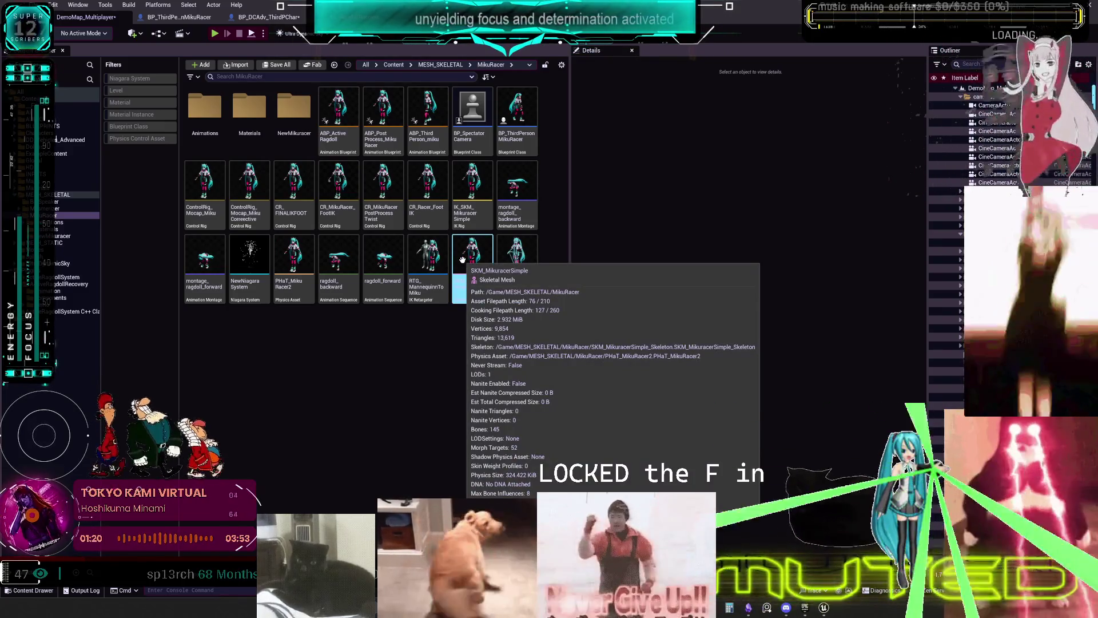
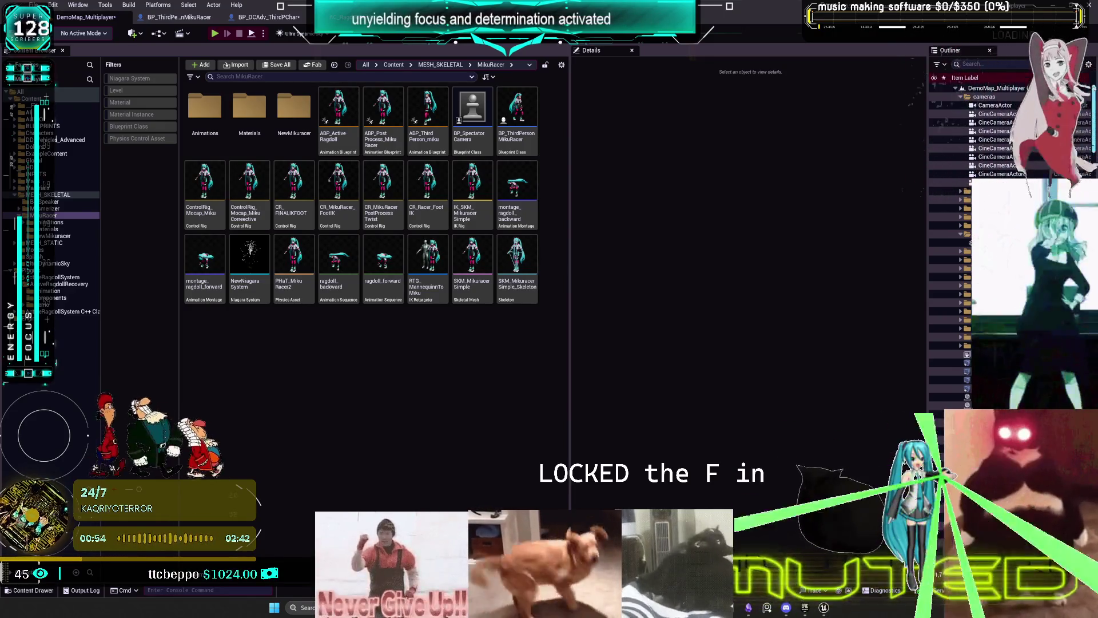
- Switch to the Big Chungus Sketchfab page and orbit the model to see its back
{"action": "key", "text": "alt+Tab"}
{"action": "left_click_drag", "start_coordinate": [470, 177], "coordinate": [540, 252]}
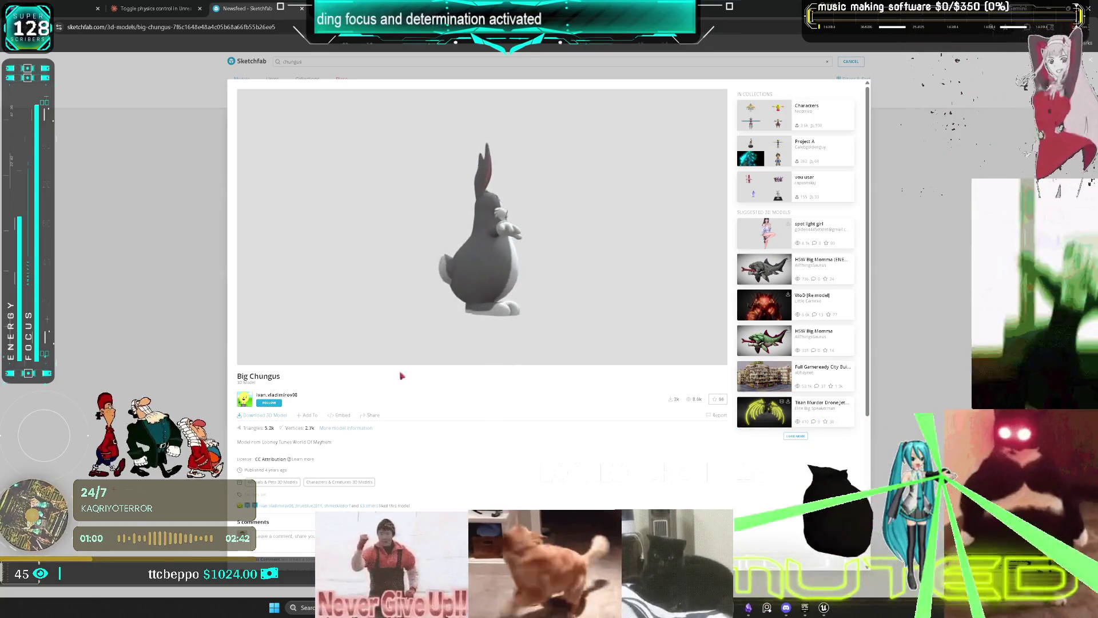
- Orbit Big Chungus to side and front views, zoom on the face, then return to Unreal
{"action": "left_click_drag", "start_coordinate": [420, 355], "coordinate": [550, 265]}
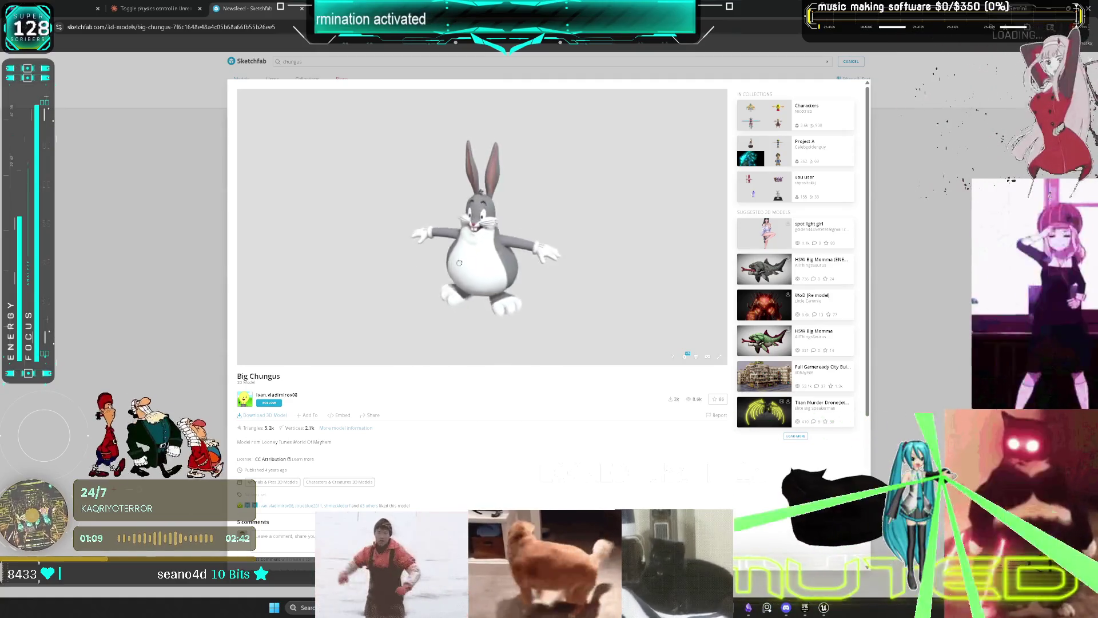
{"action": "left_click_drag", "start_coordinate": [463, 244], "coordinate": [500, 243]}
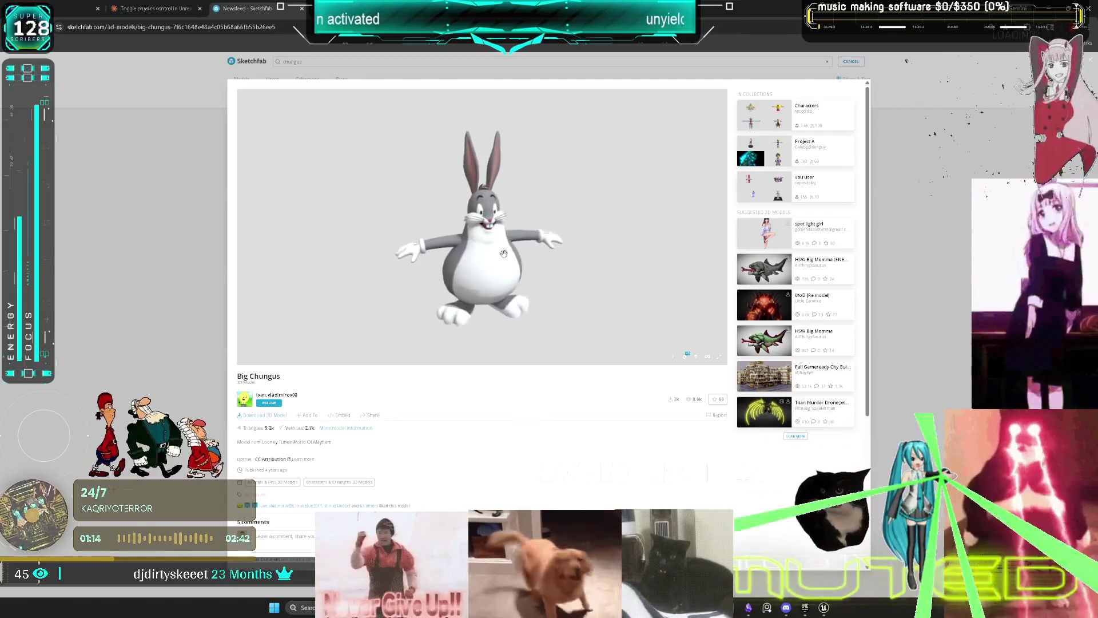
{"action": "scroll", "coordinate": [506, 243], "scroll_direction": "up", "scroll_amount": 5}
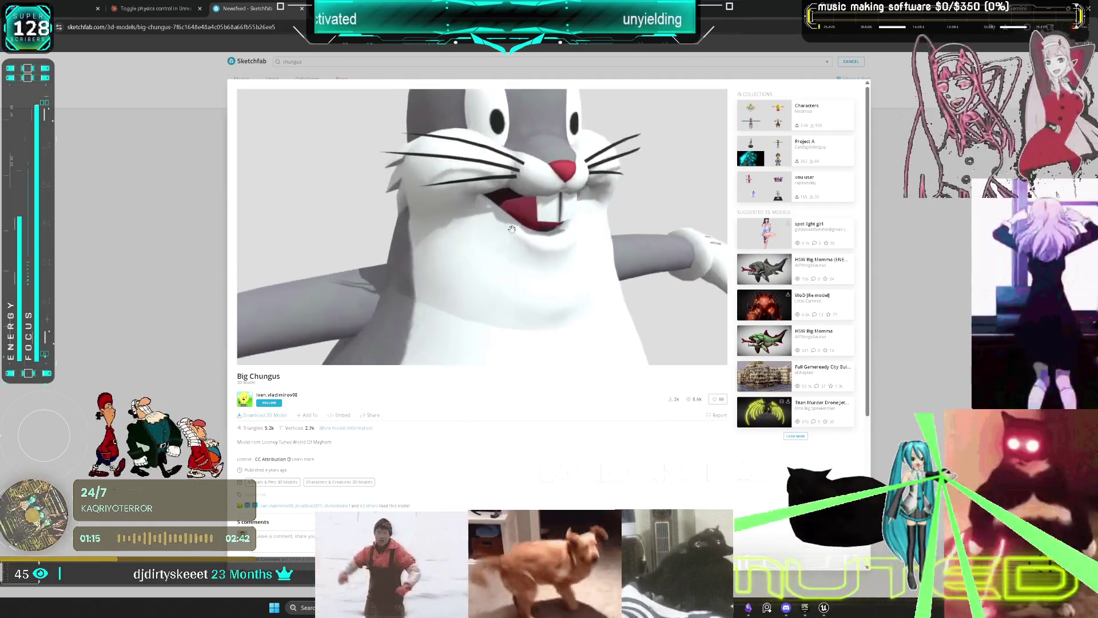
{"action": "scroll", "coordinate": [508, 233], "scroll_direction": "down", "scroll_amount": 3}
{"action": "key", "text": "alt+Tab"}
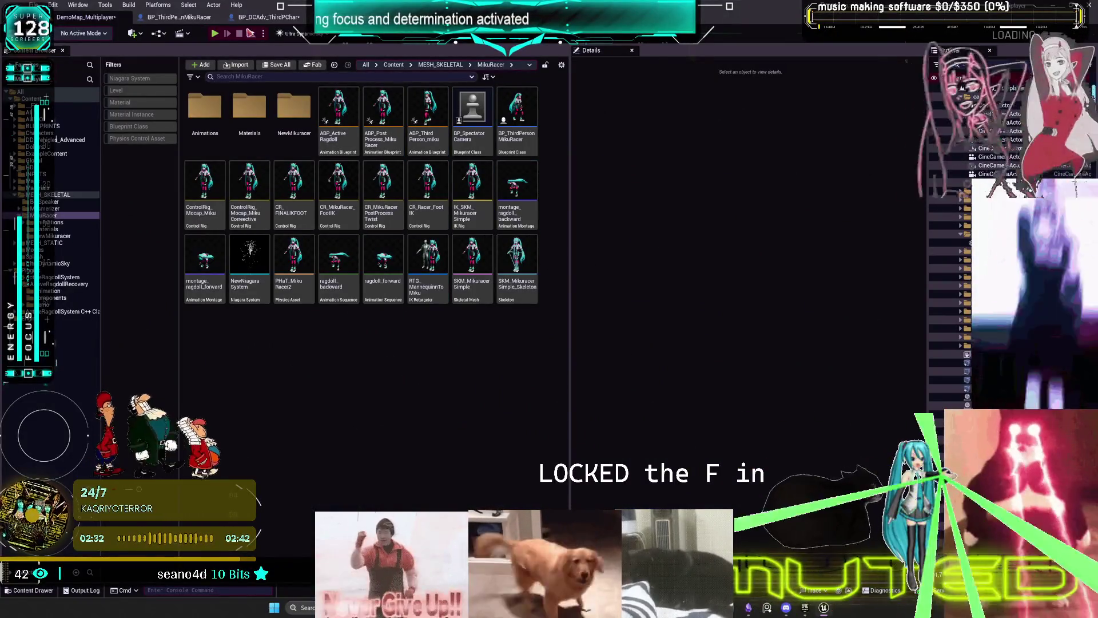
{"action": "left_click", "coordinate": [216, 18]}
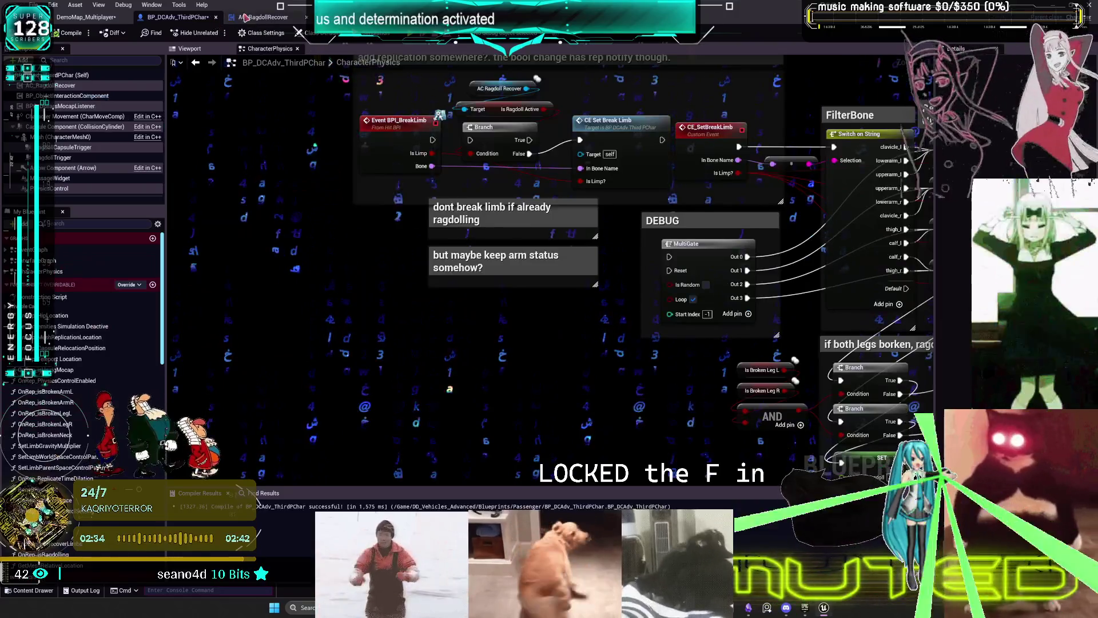
{"action": "left_click", "coordinate": [262, 17]}
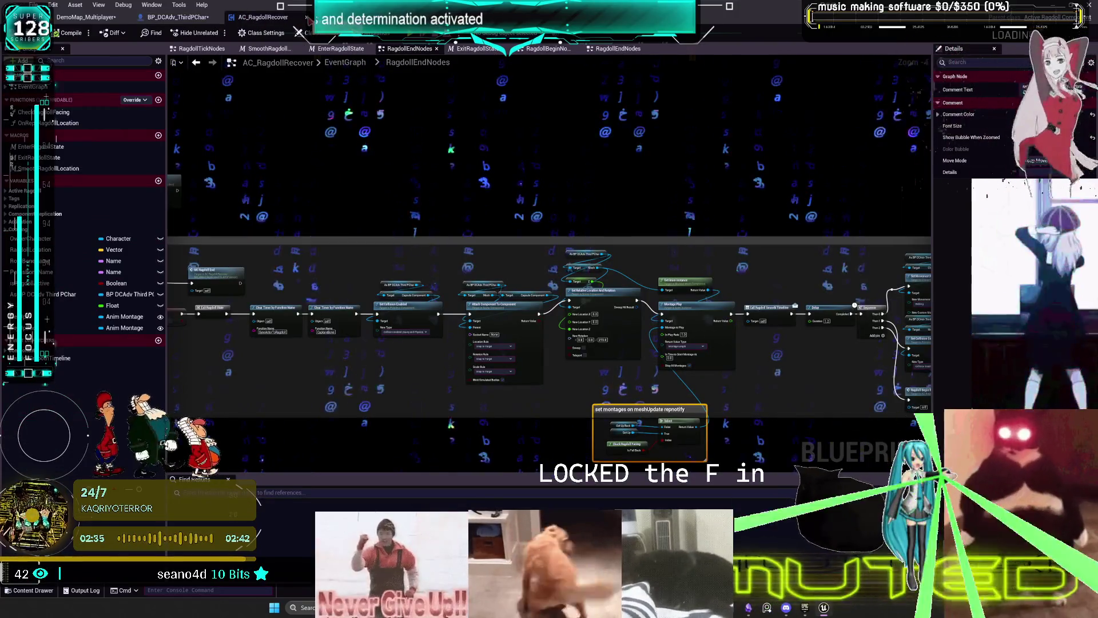
{"action": "mouse_move", "coordinate": [430, 290]}
{"action": "left_mouse_down"}
{"action": "mouse_move", "coordinate": [626, 200]}
{"action": "mouse_move", "coordinate": [62, 180]}
{"action": "left_mouse_up"}
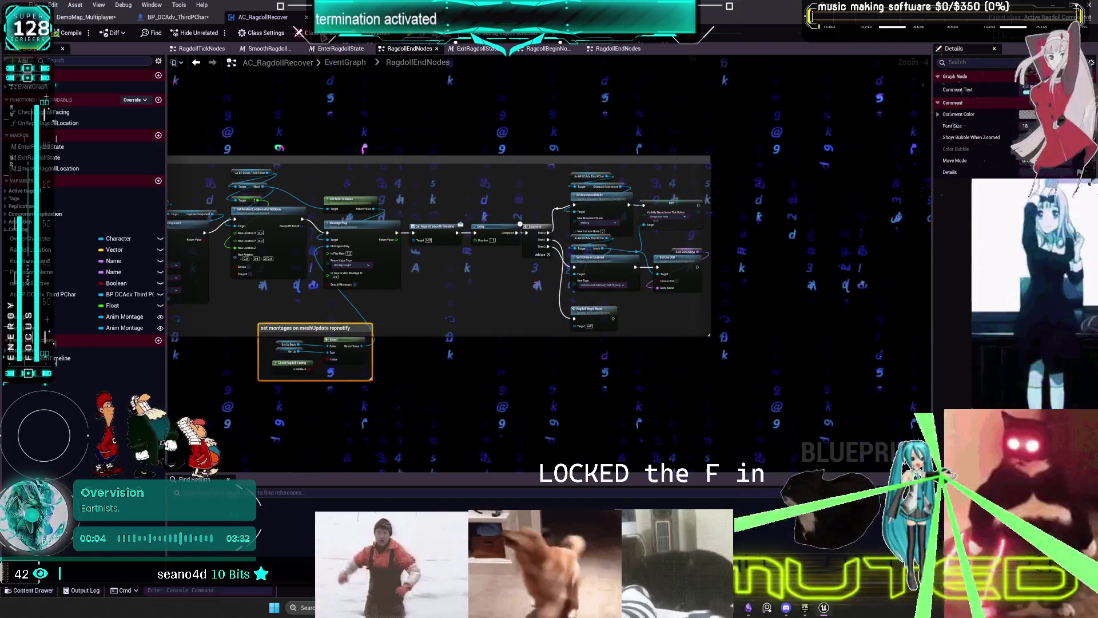
{"action": "left_click", "coordinate": [172, 17]}
{"action": "scroll", "coordinate": [495, 257], "scroll_direction": "down", "scroll_amount": 1}
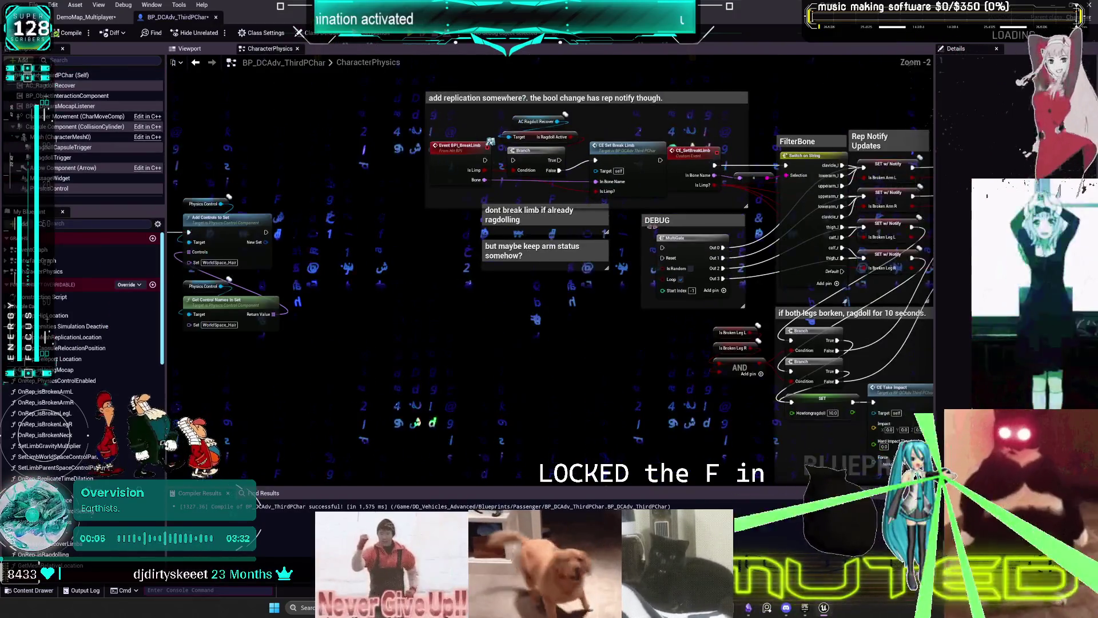
{"action": "left_click_drag", "start_coordinate": [495, 257], "coordinate": [644, 173]}
{"action": "scroll", "coordinate": [644, 173], "scroll_direction": "down", "scroll_amount": 7}
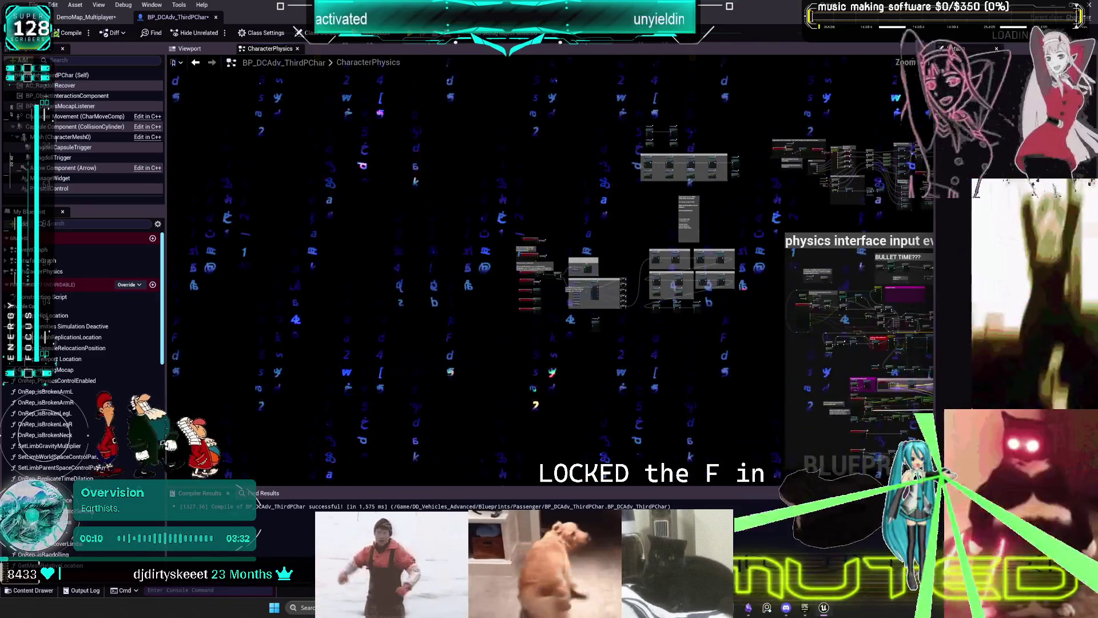
{"action": "scroll", "coordinate": [475, 239], "scroll_direction": "up", "scroll_amount": 4}
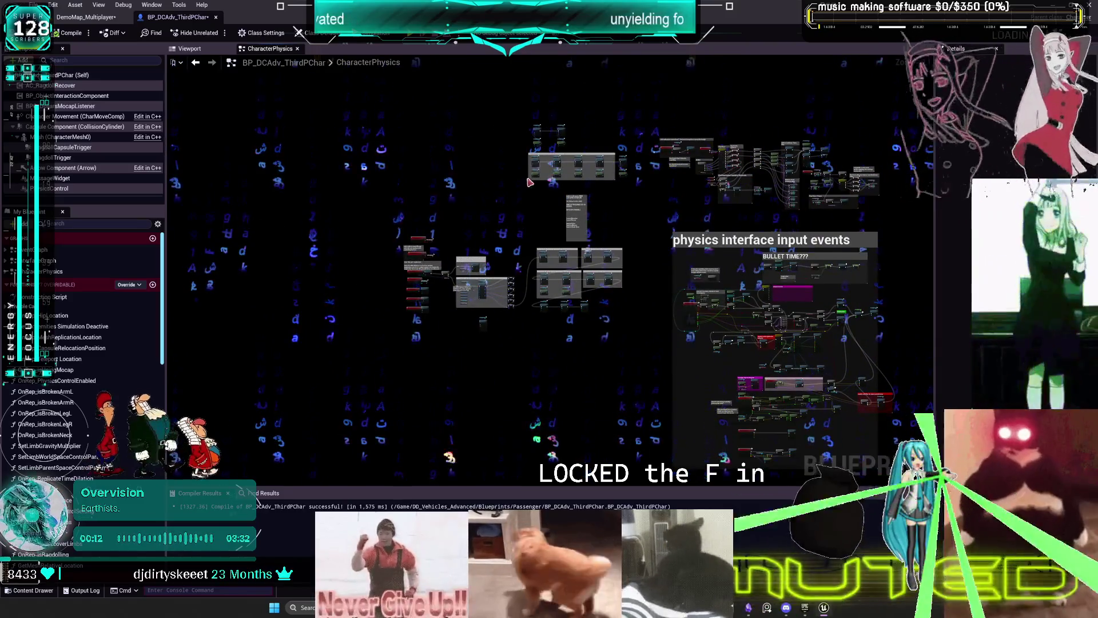
{"action": "scroll", "coordinate": [476, 239], "scroll_direction": "up", "scroll_amount": 6}
{"action": "left_click_drag", "start_coordinate": [675, 218], "coordinate": [676, 141]}
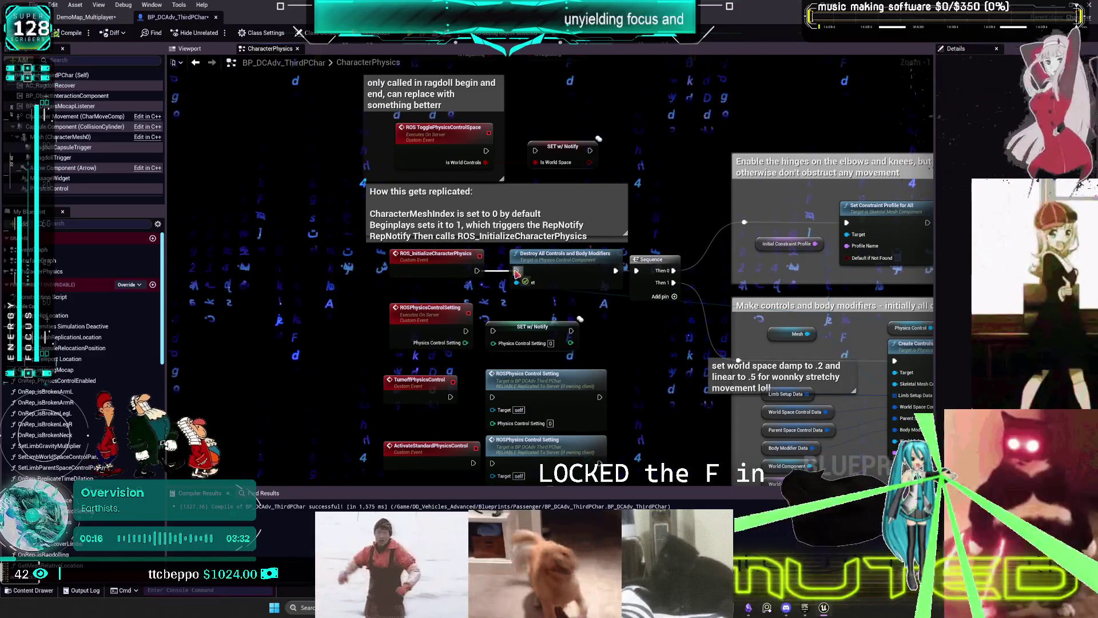
{"action": "left_click_drag", "start_coordinate": [701, 190], "coordinate": [691, 179]}
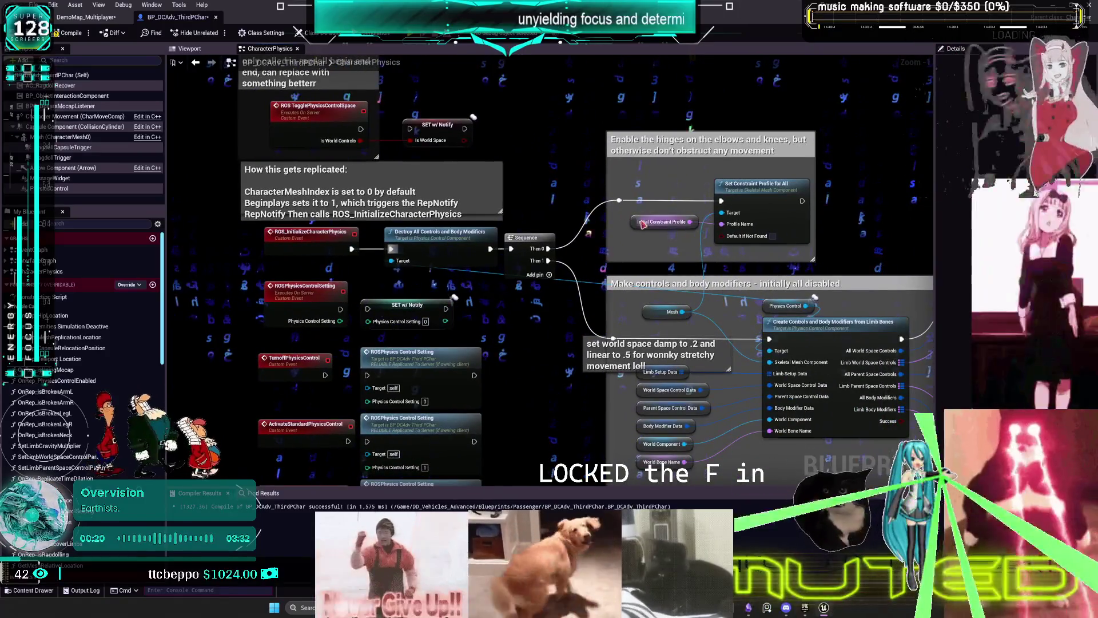
{"action": "mouse_move", "coordinate": [669, 393]}
{"action": "left_mouse_down"}
{"action": "mouse_move", "coordinate": [574, 322]}
{"action": "mouse_move", "coordinate": [593, 290]}
{"action": "mouse_move", "coordinate": [604, 186]}
{"action": "mouse_move", "coordinate": [271, 134]}
{"action": "mouse_move", "coordinate": [425, 212]}
{"action": "left_mouse_up"}
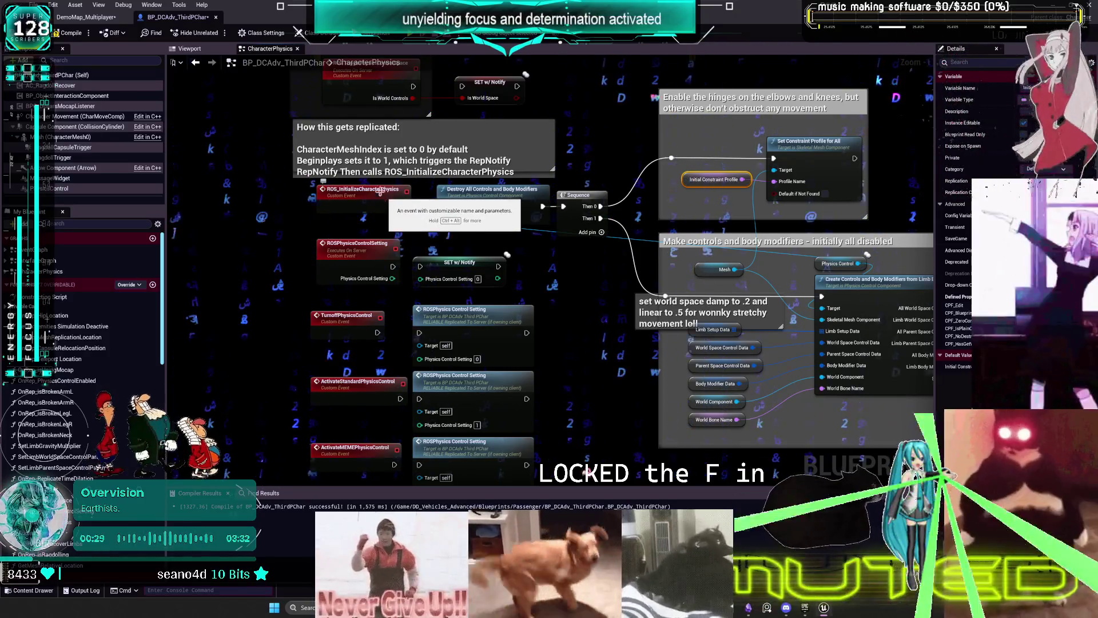
{"action": "left_click", "coordinate": [90, 18]}
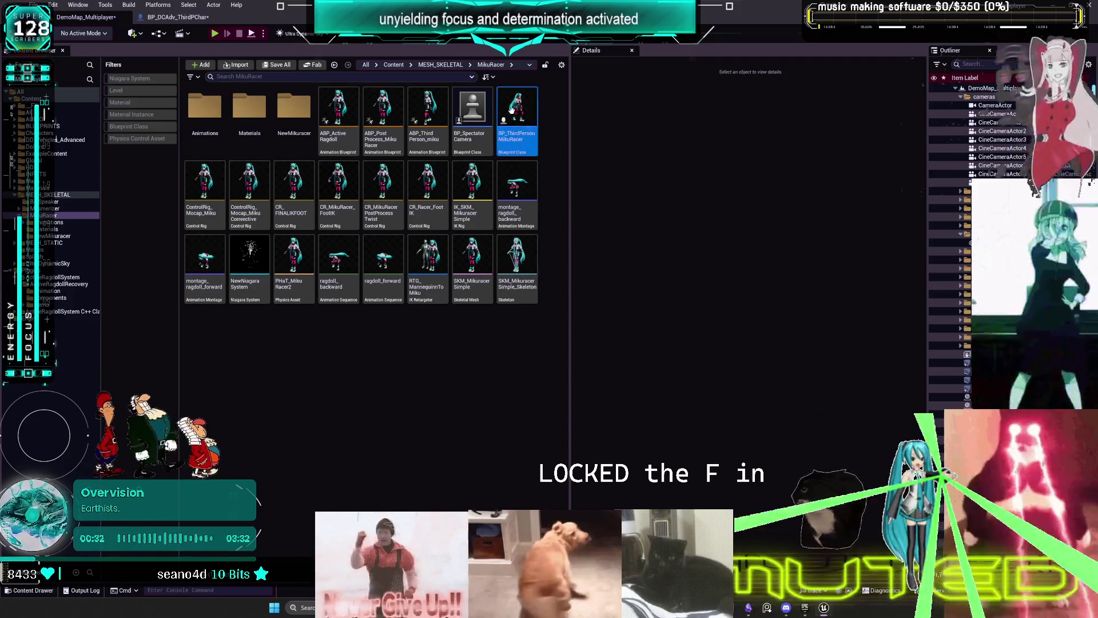
- In BP_ThirdPersonMikuRacer, move the ROS Initialize Character Physics node right and jump to its event
{"action": "double_click", "coordinate": [510, 109]}
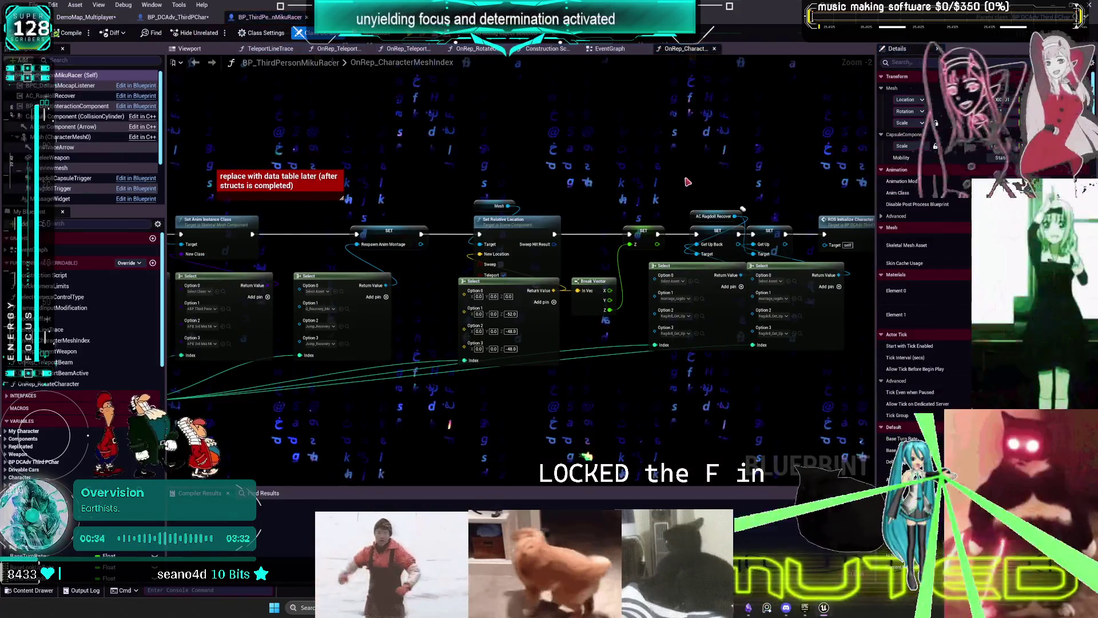
{"action": "left_click_drag", "start_coordinate": [619, 227], "coordinate": [671, 234]}
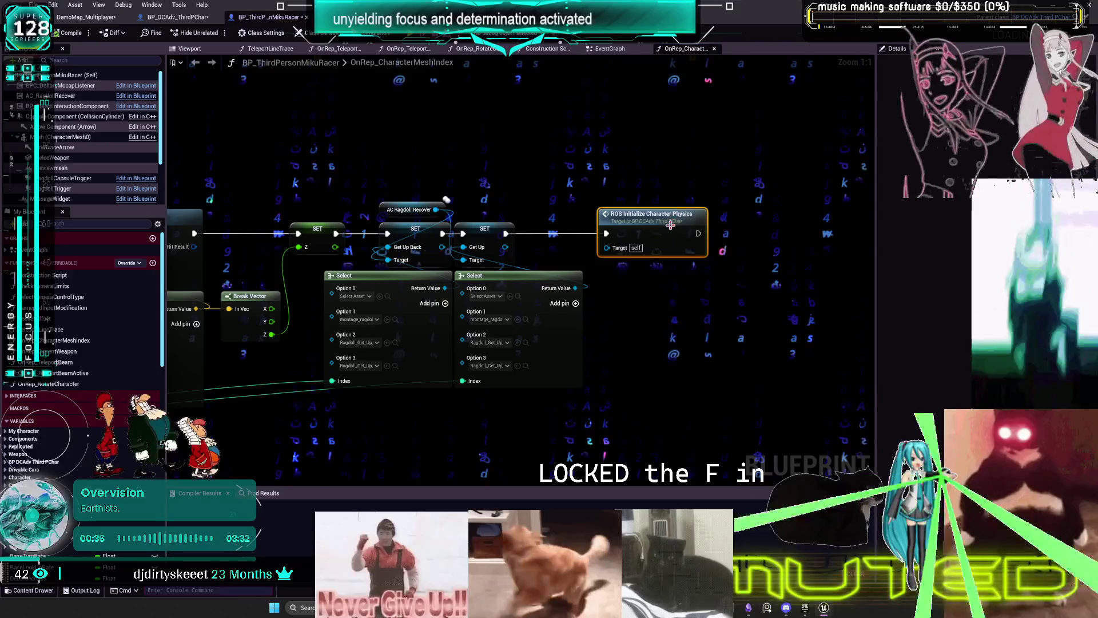
{"action": "double_click", "coordinate": [673, 229]}
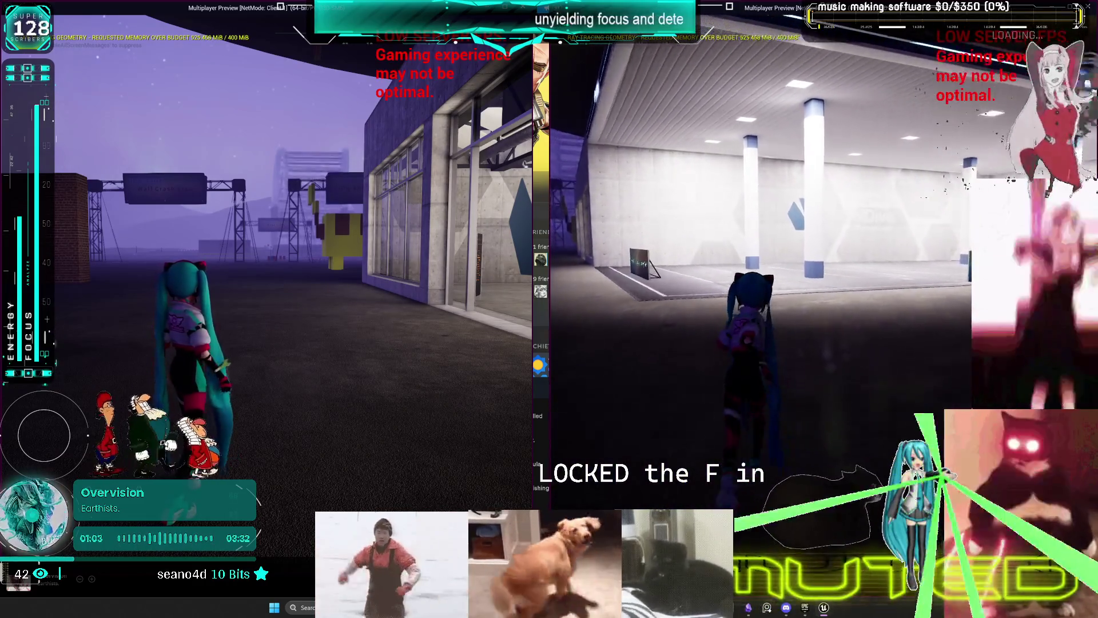
- Run the Miku character forward past the pillars toward the concrete wall
{"action": "key", "text": "w"}
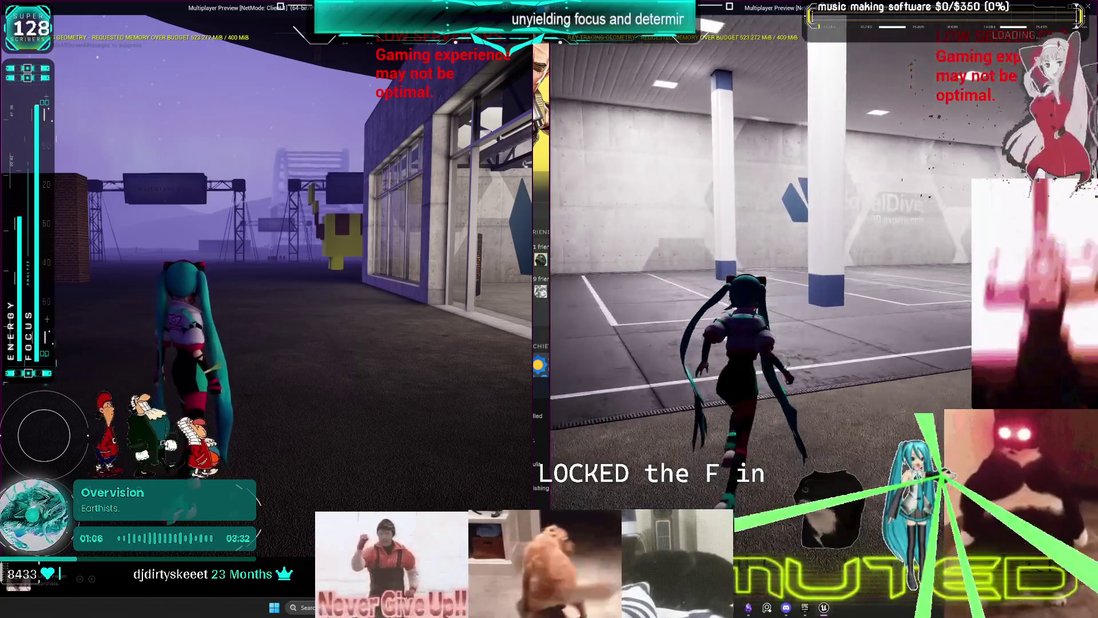
{"action": "key", "text": "w"}
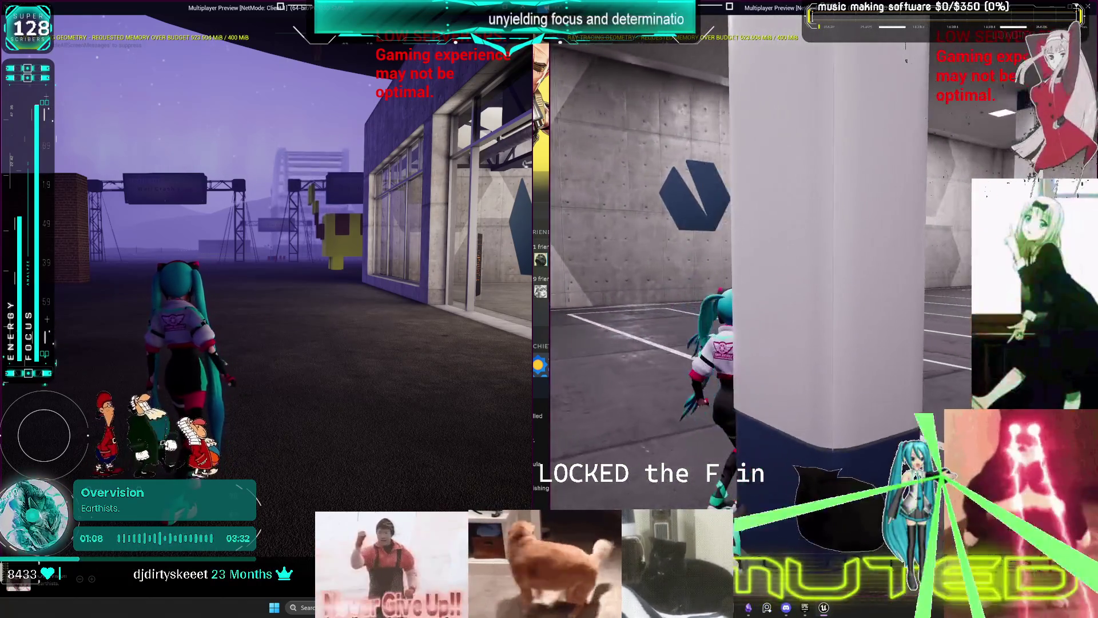
{"action": "key", "text": "w"}
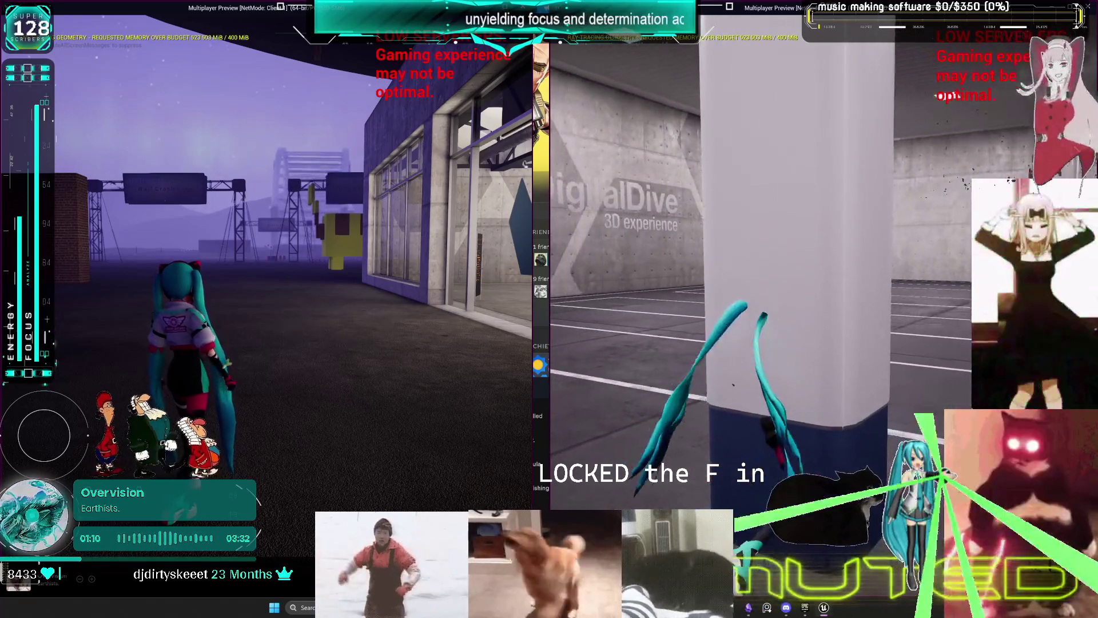
{"action": "key", "text": "w"}
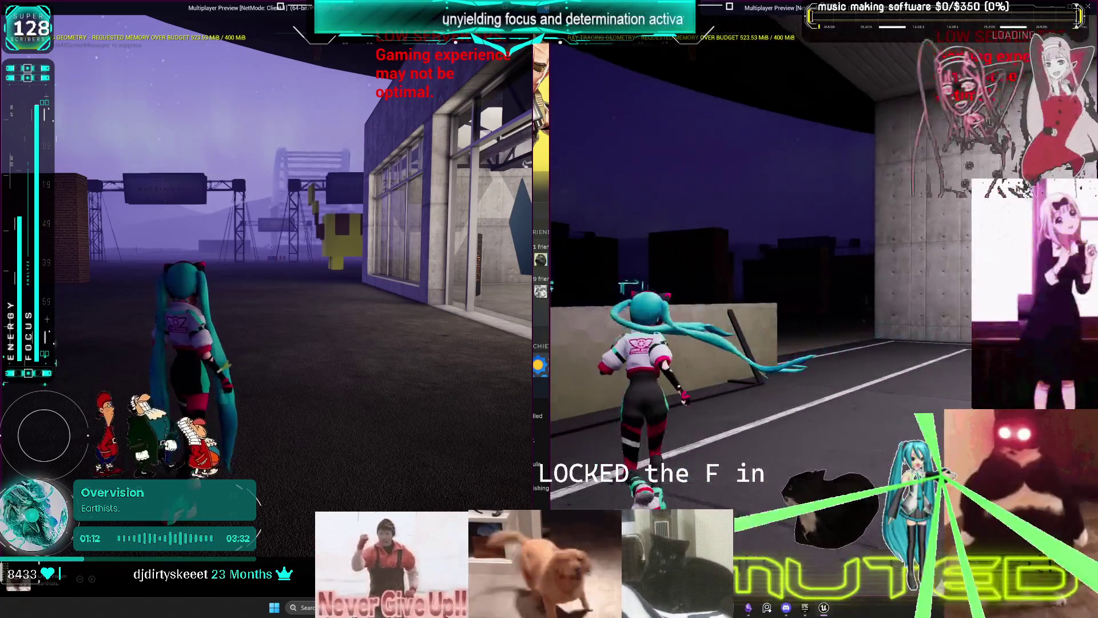
{"action": "key", "text": "w"}
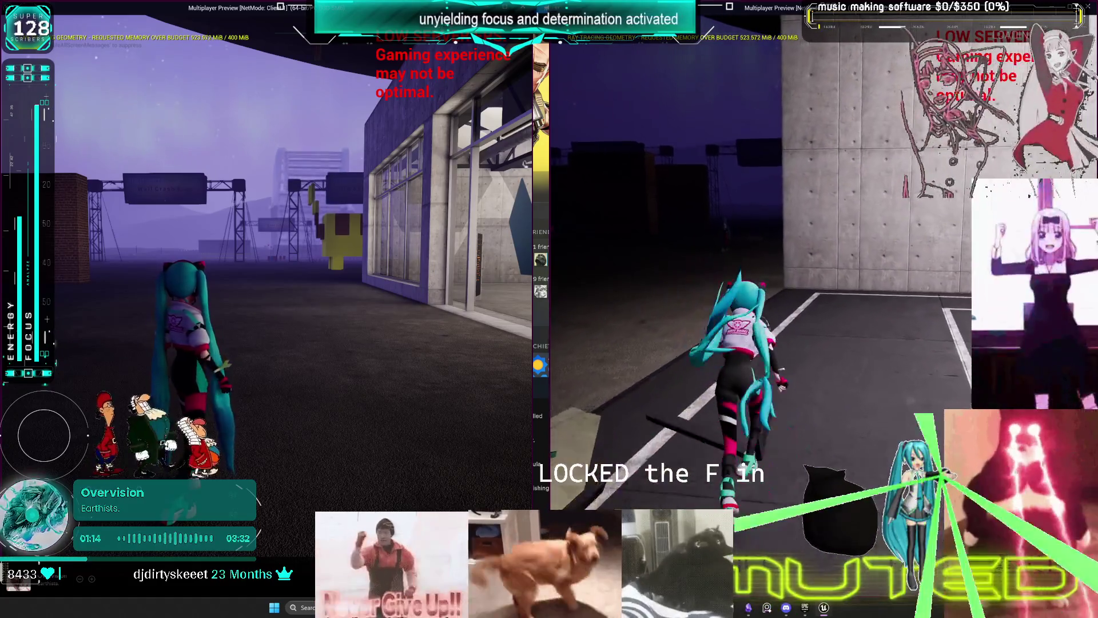
{"action": "key", "text": "w"}
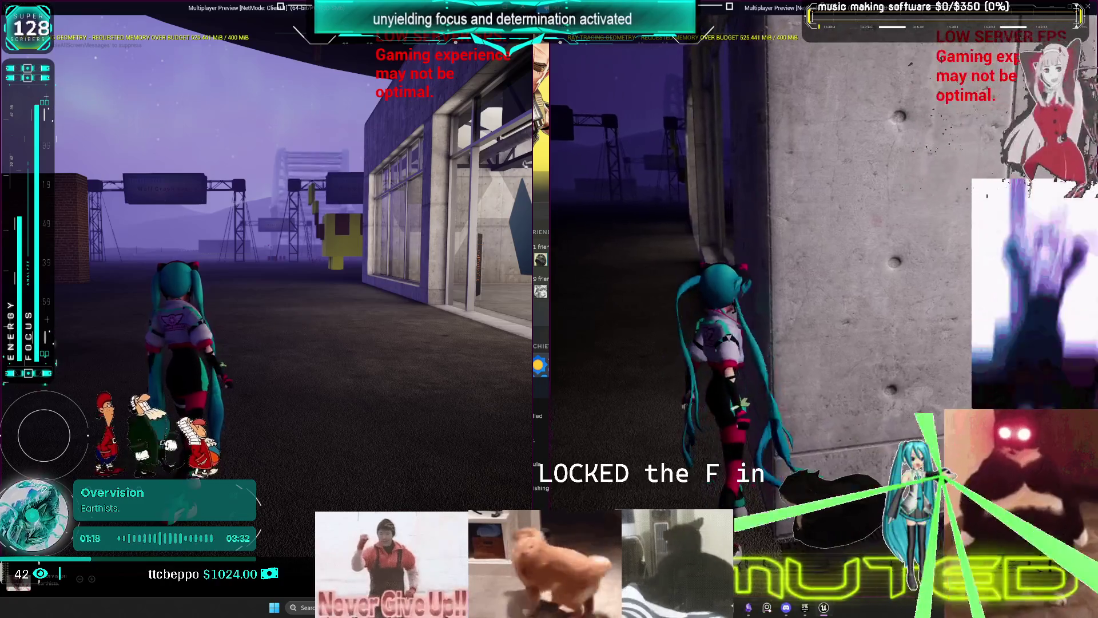
- Move into the darker area toward the brick walls, then stop the preview and return to the blueprint
{"action": "key", "text": "w"}
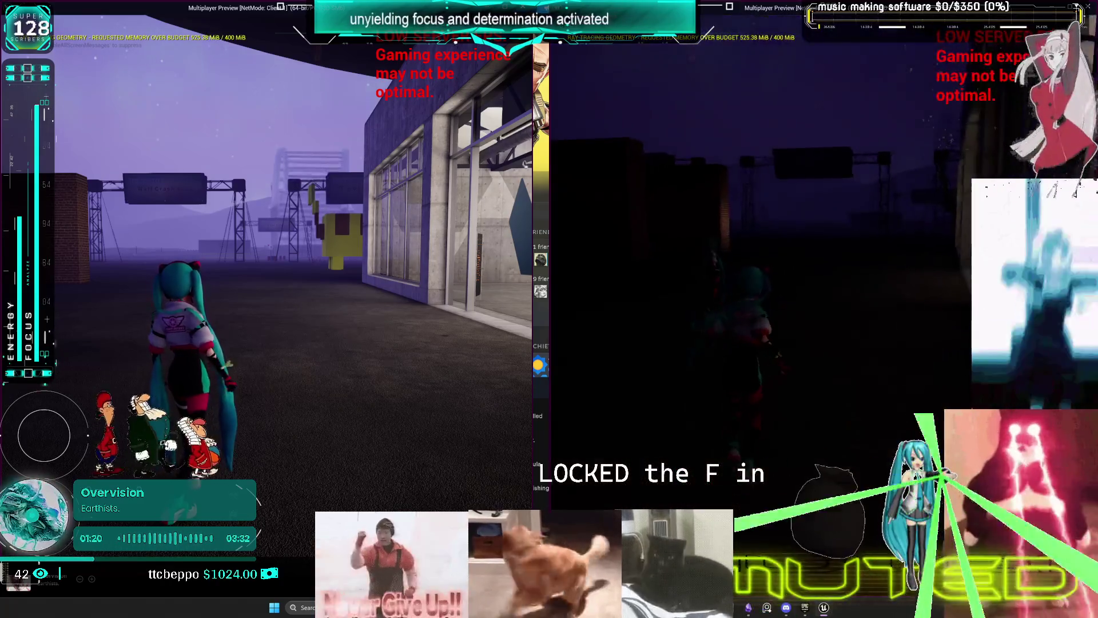
{"action": "key", "text": "w"}
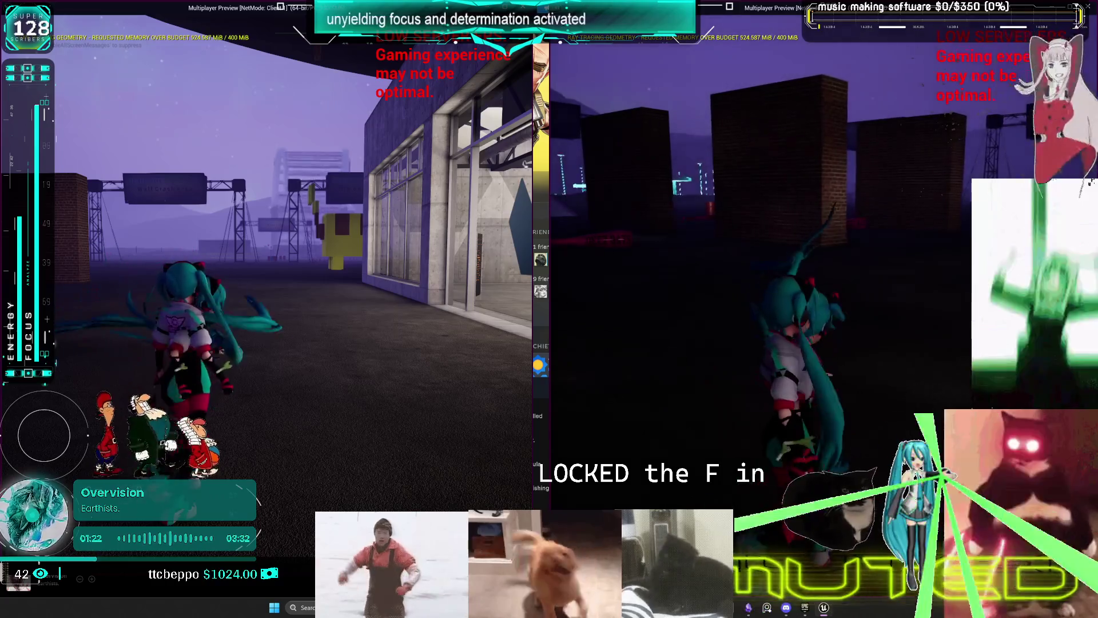
{"action": "key", "text": "w"}
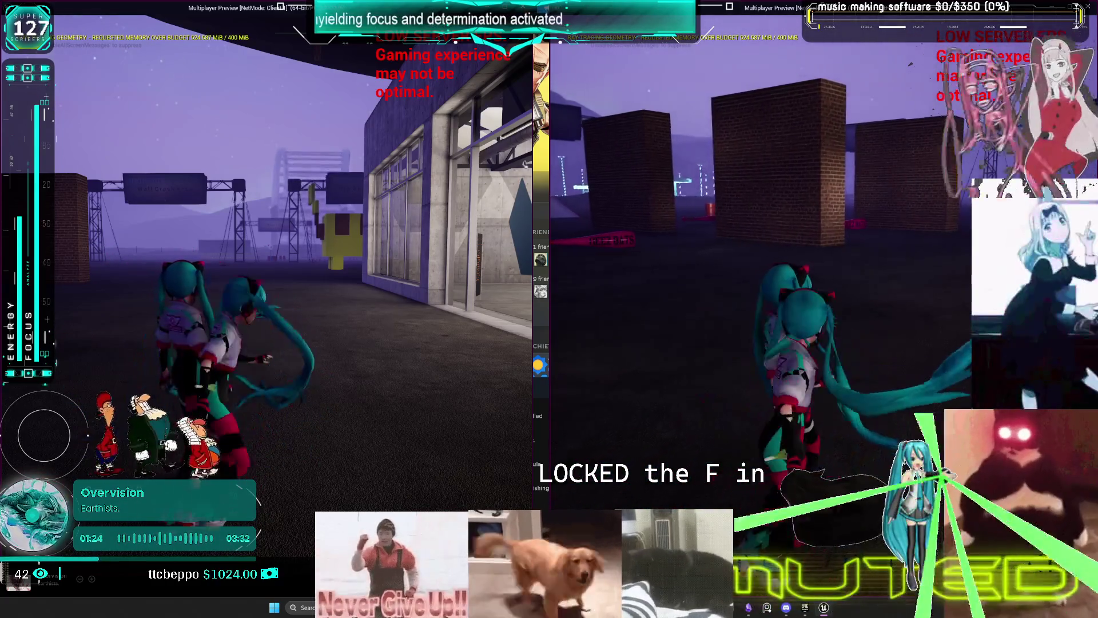
{"action": "key", "text": "Escape"}
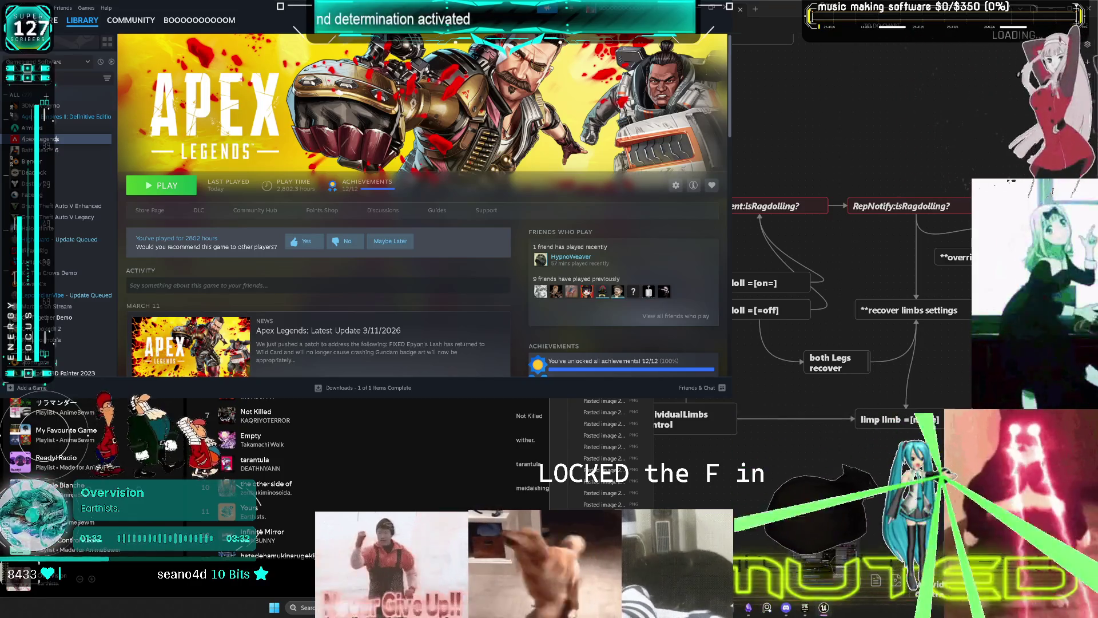
{"action": "key", "text": "alt+Tab"}
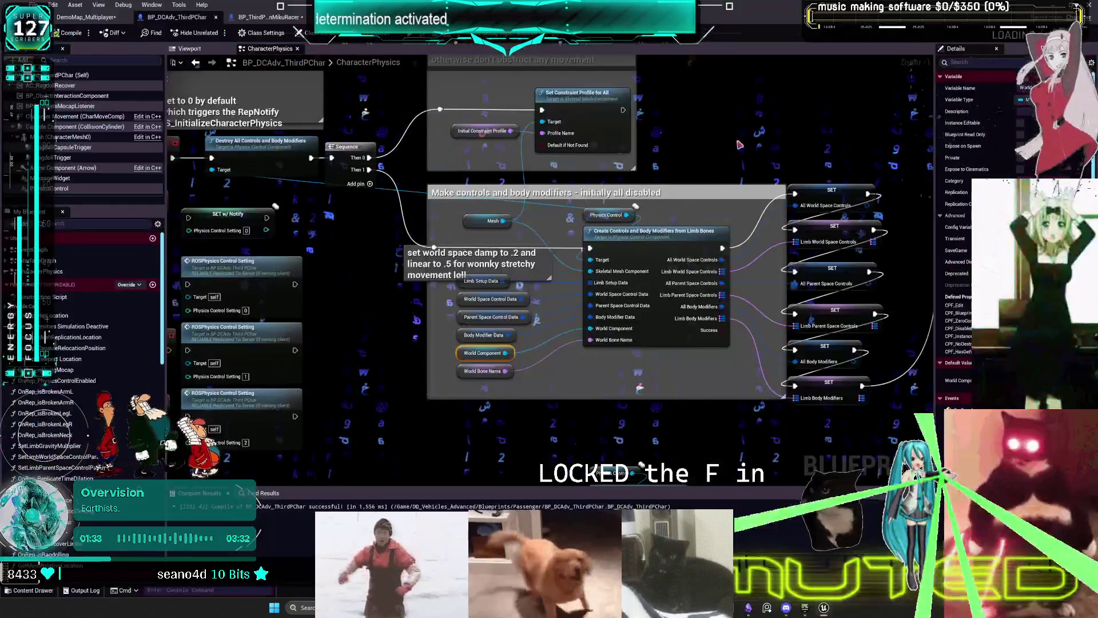
- Inspect the PhysicsControl component's Details down to Debug and Settings, then switch to BP_ThirdPersonMikuRacer
{"action": "left_click_drag", "start_coordinate": [228, 171], "coordinate": [567, 204]}
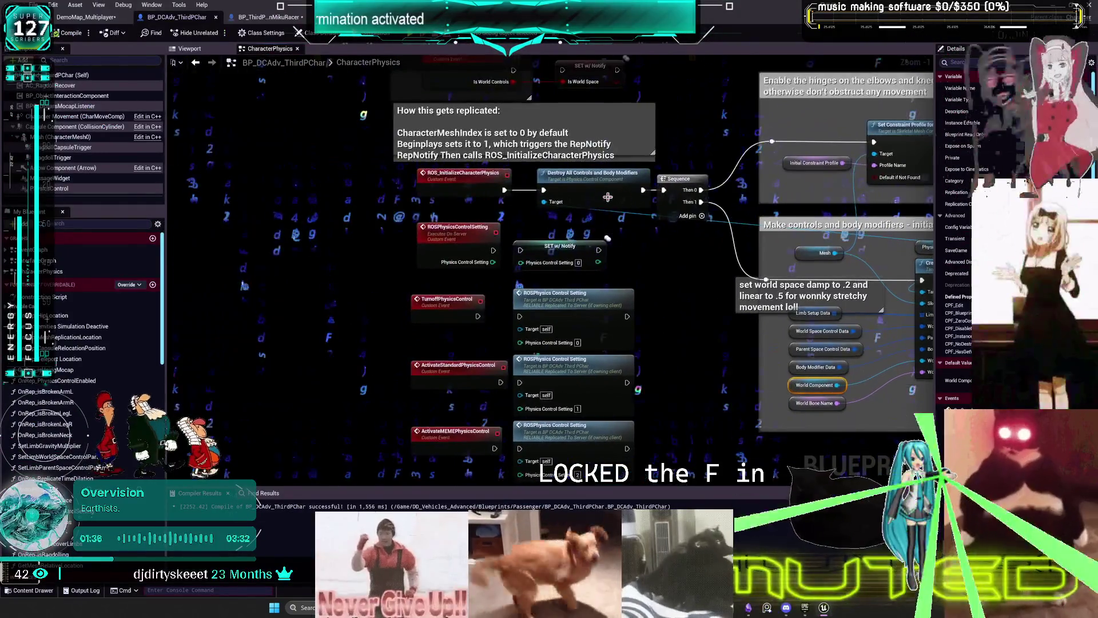
{"action": "left_click", "coordinate": [57, 188]}
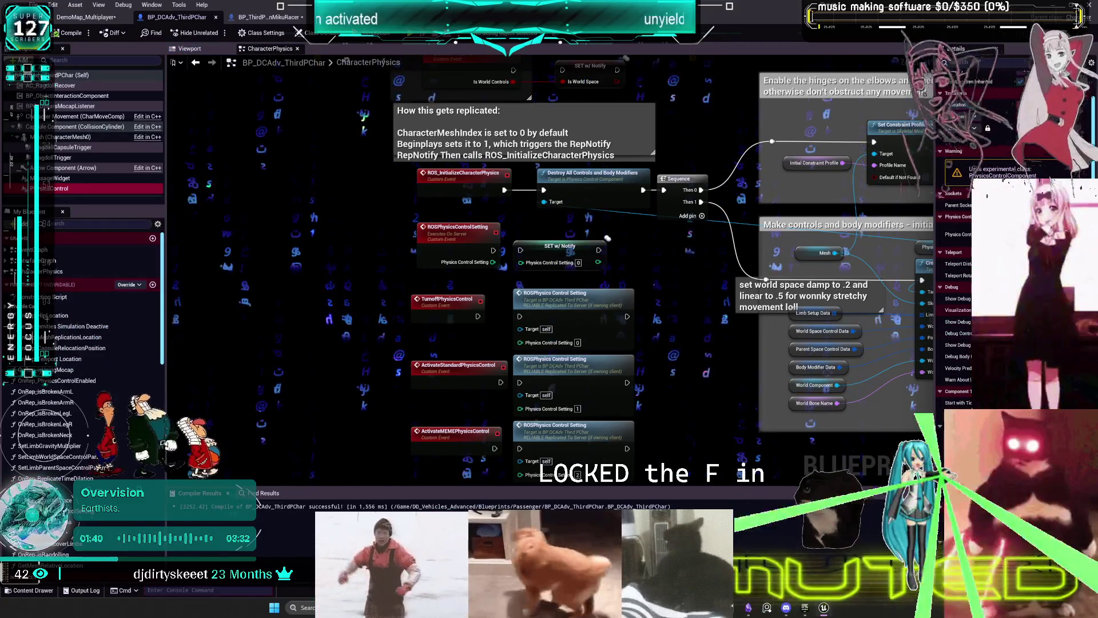
{"action": "scroll", "coordinate": [972, 229], "scroll_direction": "down", "scroll_amount": 2}
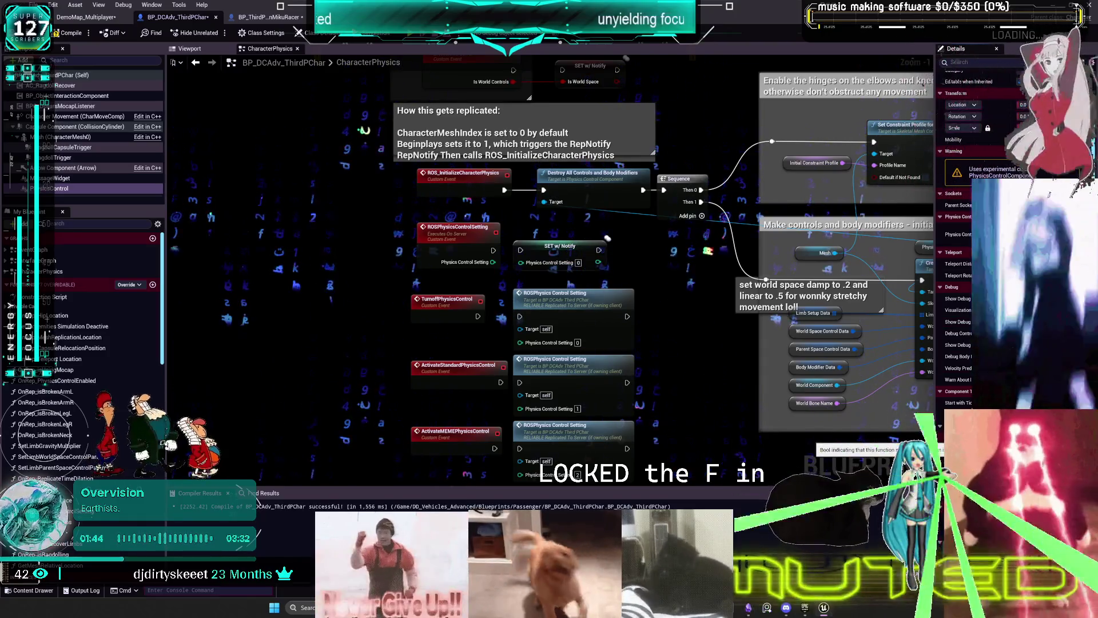
{"action": "scroll", "coordinate": [972, 229], "scroll_direction": "down", "scroll_amount": 5}
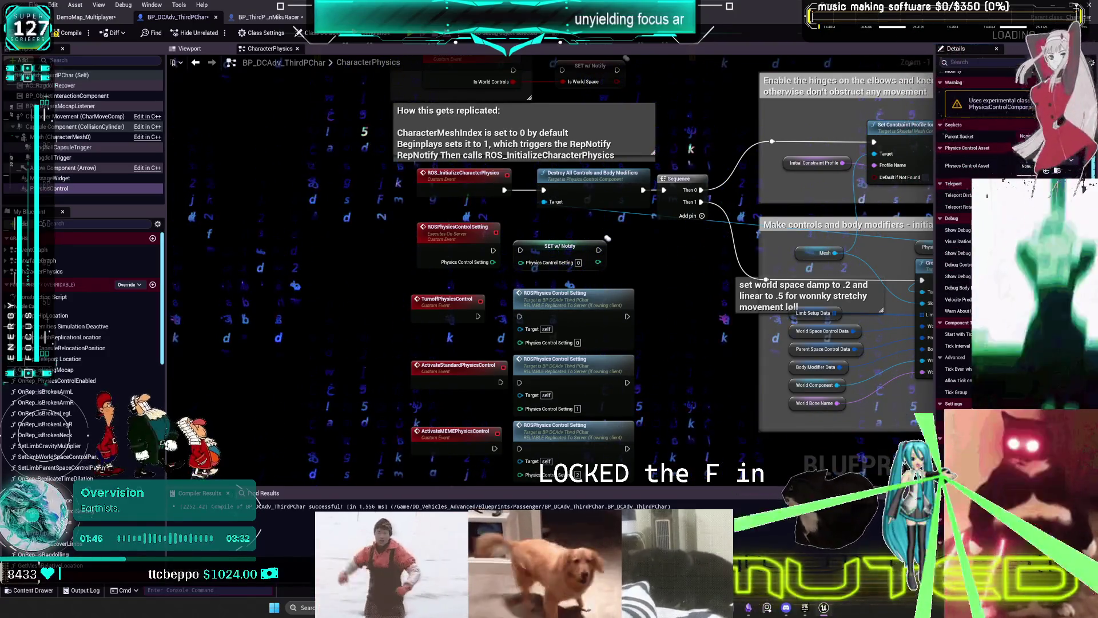
{"action": "scroll", "coordinate": [973, 257], "scroll_direction": "down", "scroll_amount": 3}
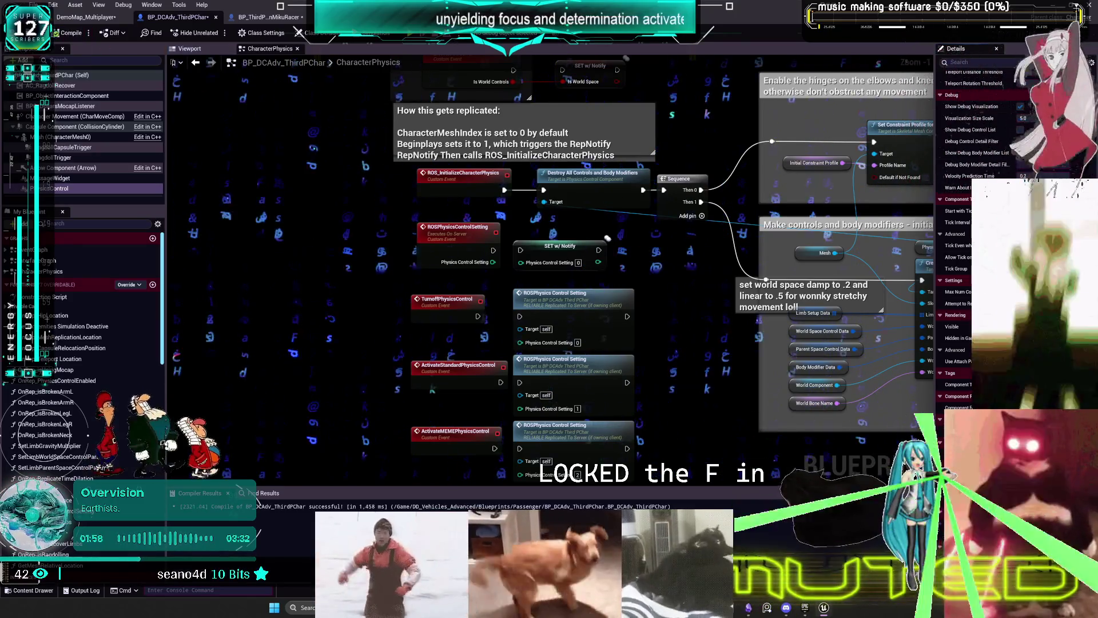
{"action": "left_click", "coordinate": [258, 17]}
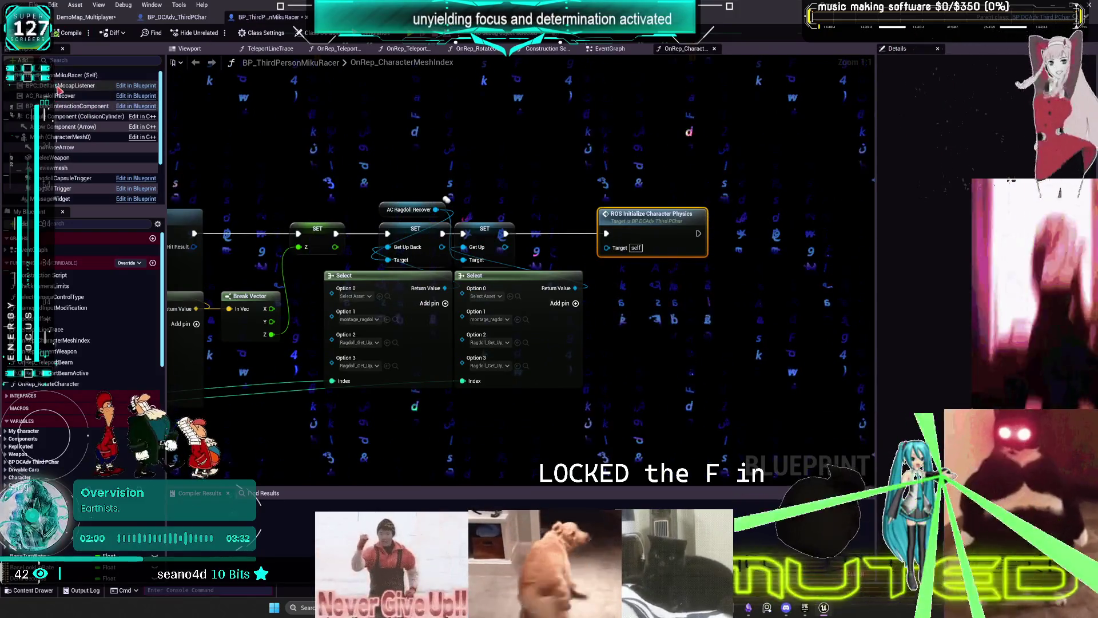
- Select PhysicsControl in BP_ThirdPersonMikuRacer, review its Details, and start a multiplayer play test
{"action": "scroll", "coordinate": [62, 143], "scroll_direction": "down", "scroll_amount": 2}
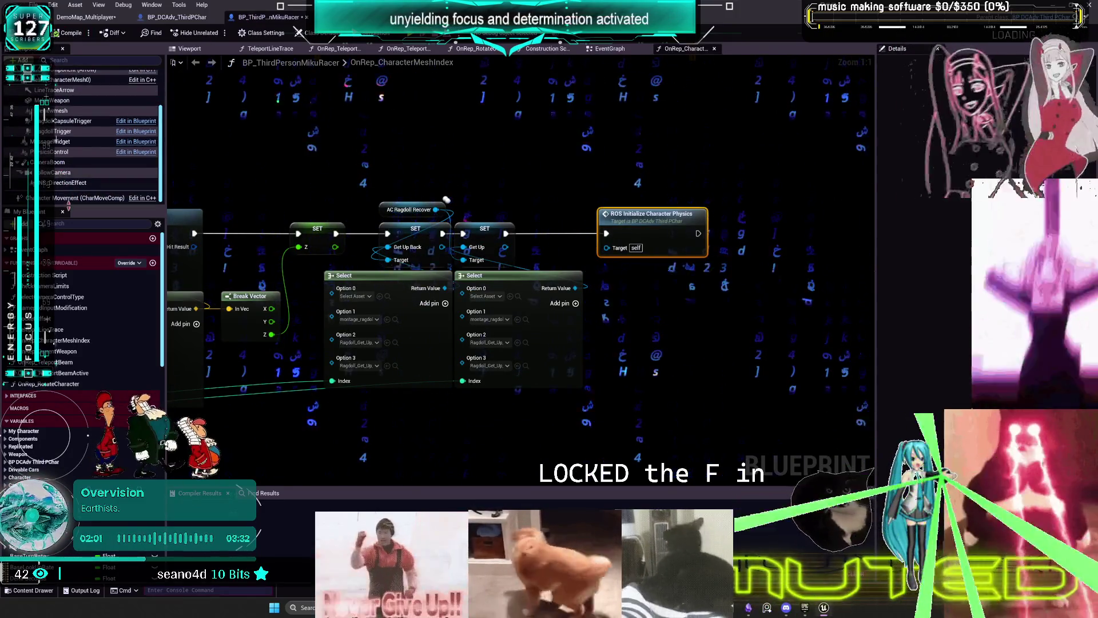
{"action": "scroll", "coordinate": [54, 131], "scroll_direction": "up", "scroll_amount": 2}
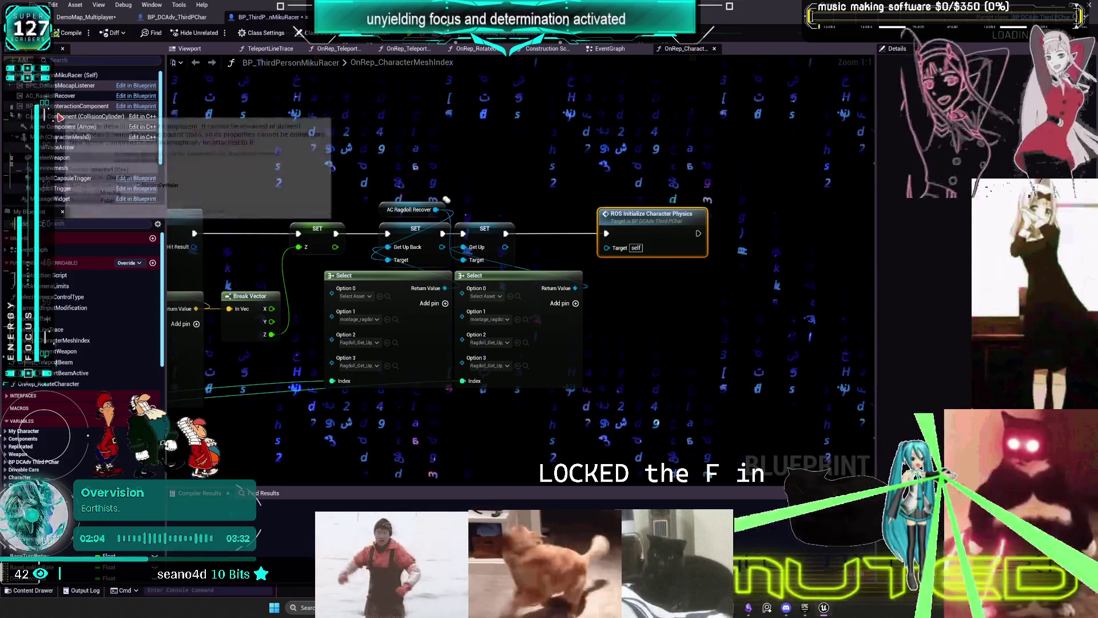
{"action": "scroll", "coordinate": [65, 148], "scroll_direction": "down", "scroll_amount": 1}
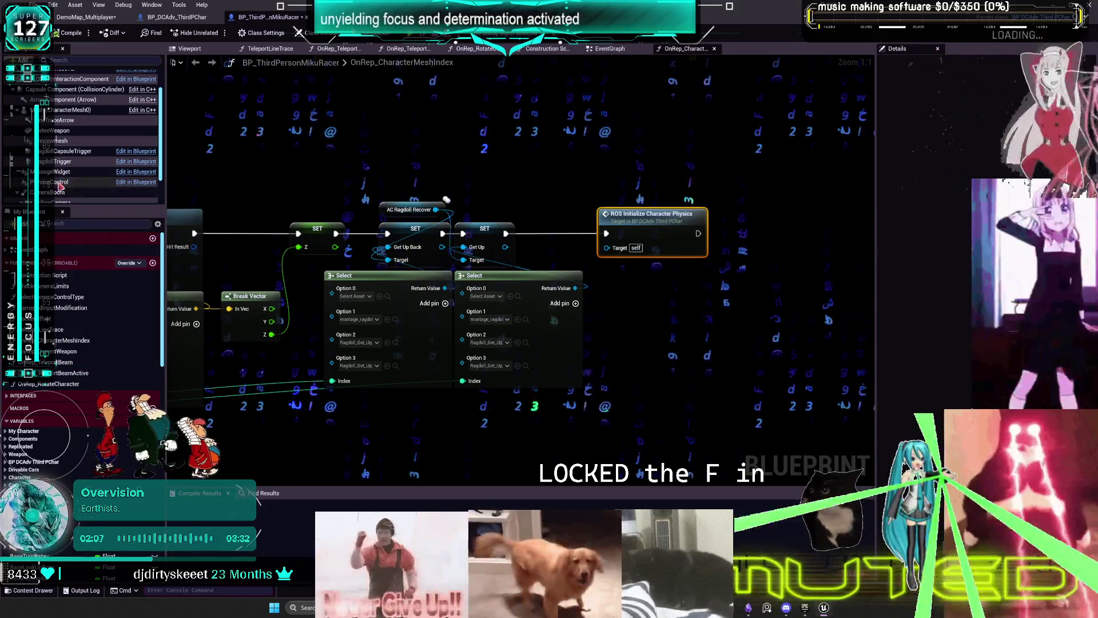
{"action": "left_click", "coordinate": [62, 181]}
{"action": "scroll", "coordinate": [947, 384], "scroll_direction": "down", "scroll_amount": 5}
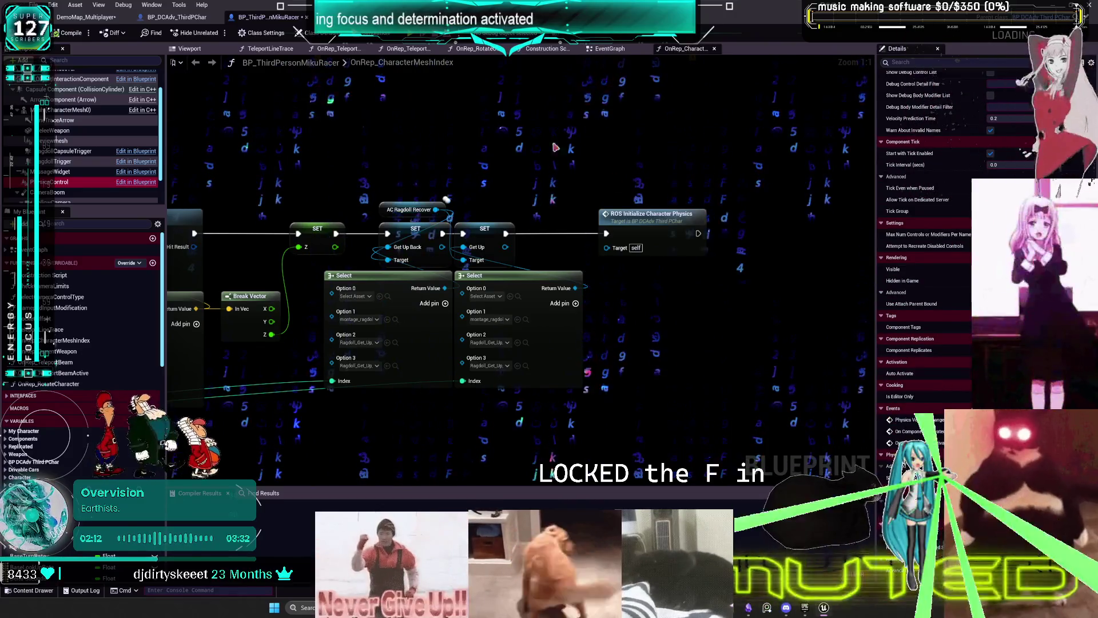
{"action": "left_click", "coordinate": [941, 61]}
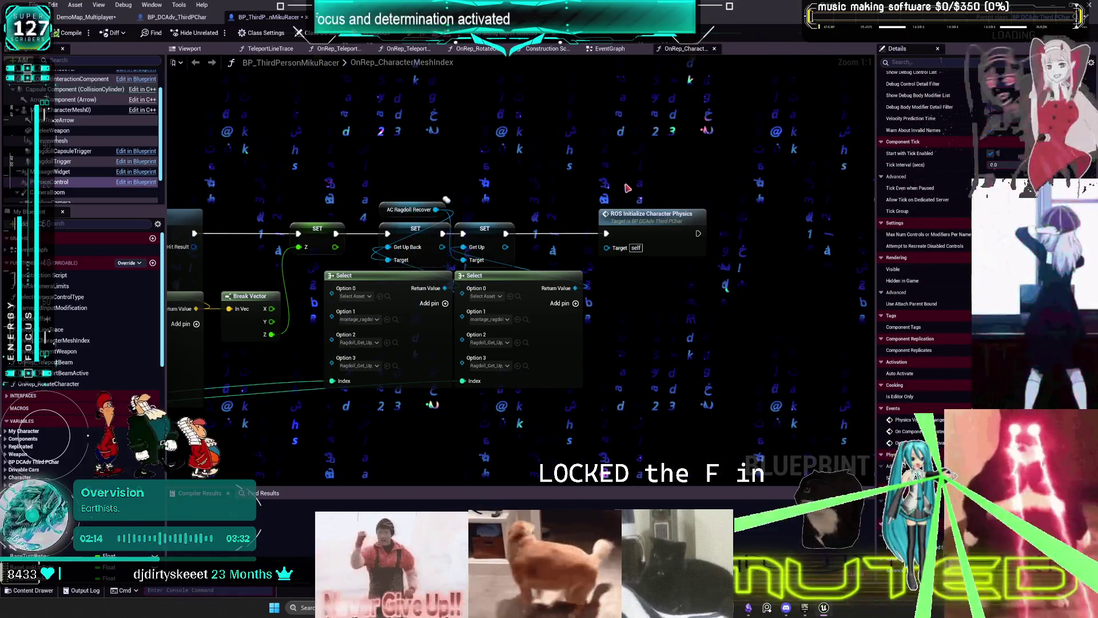
{"action": "key", "text": "alt+p"}
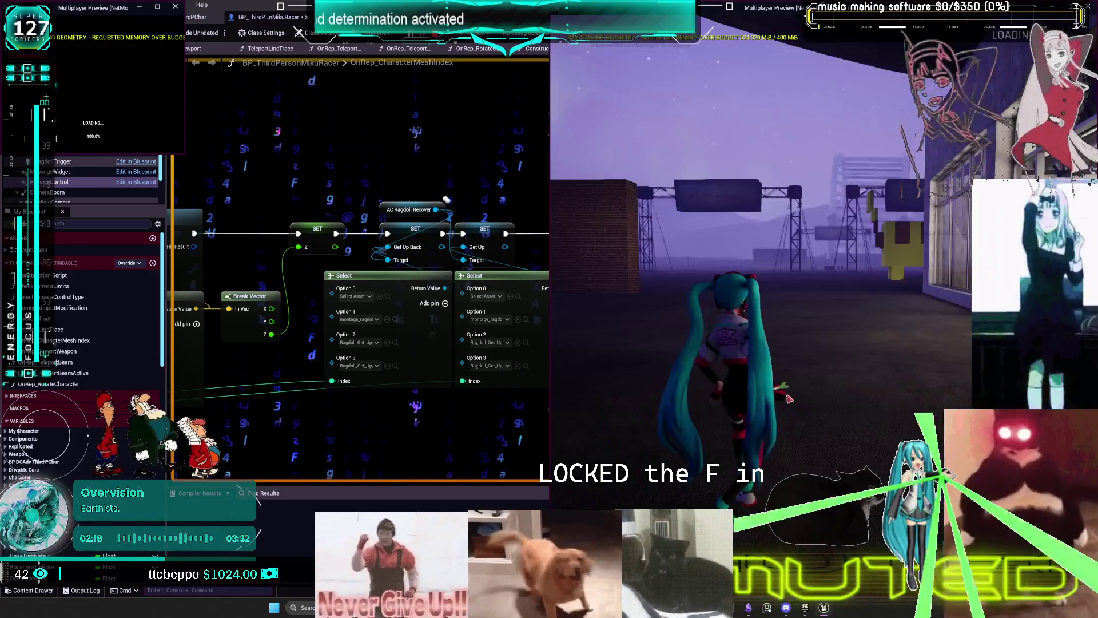
{"action": "key", "text": "w"}
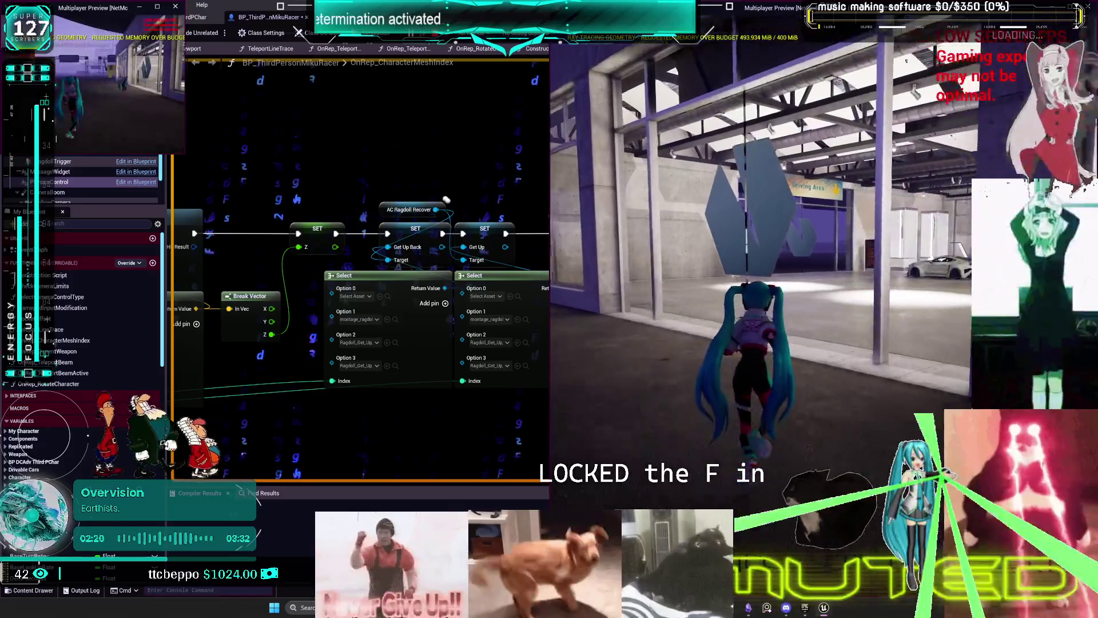
{"action": "key", "text": "w"}
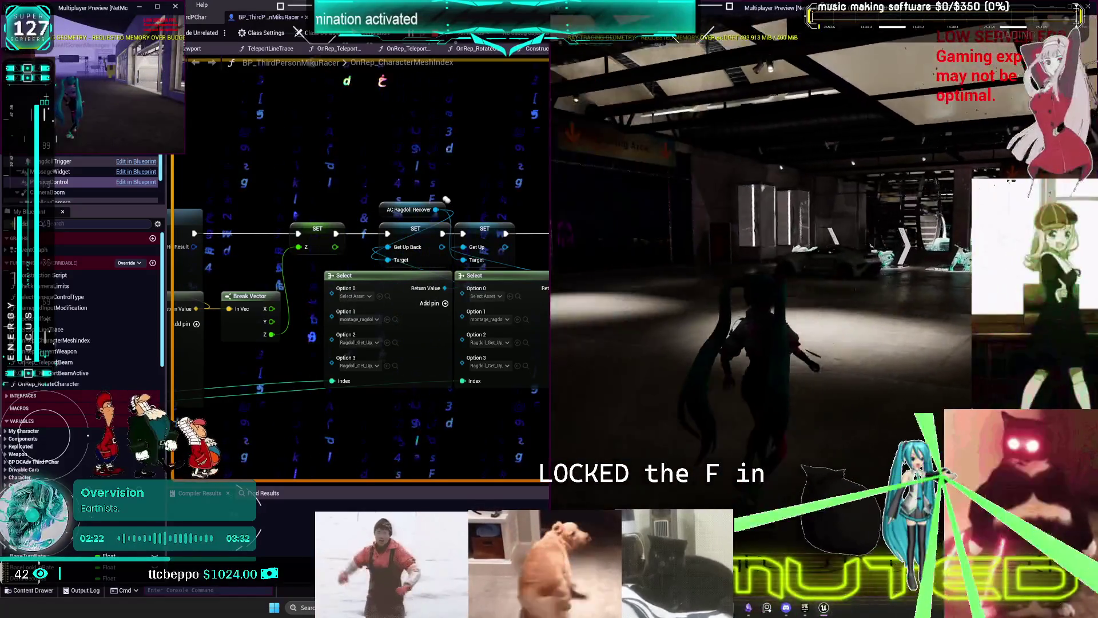
{"action": "key", "text": "a"}
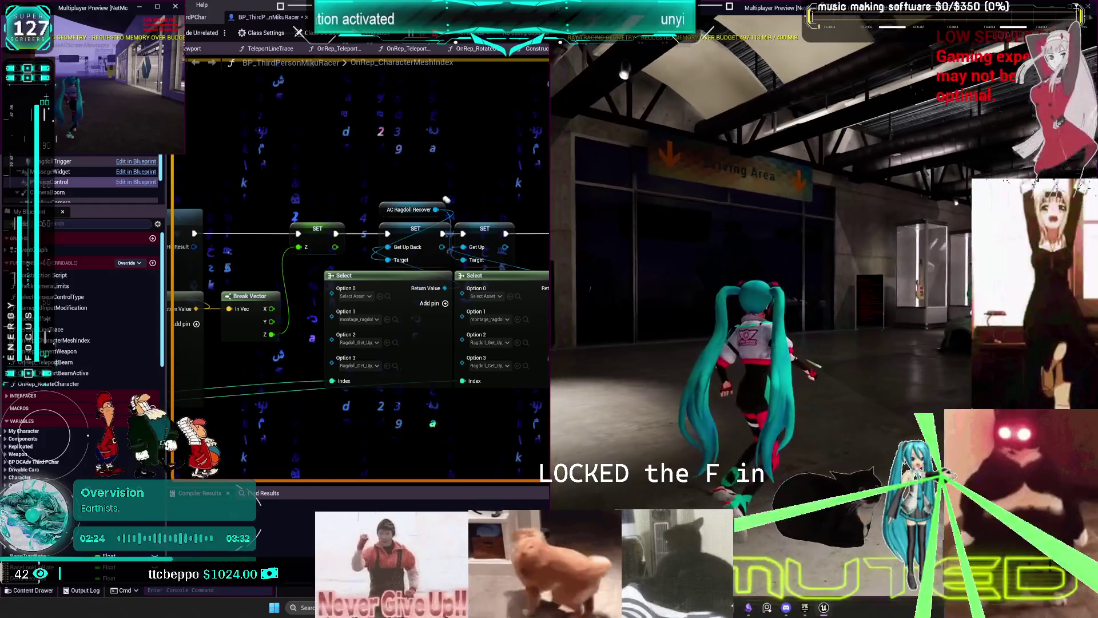
{"action": "key", "text": "w"}
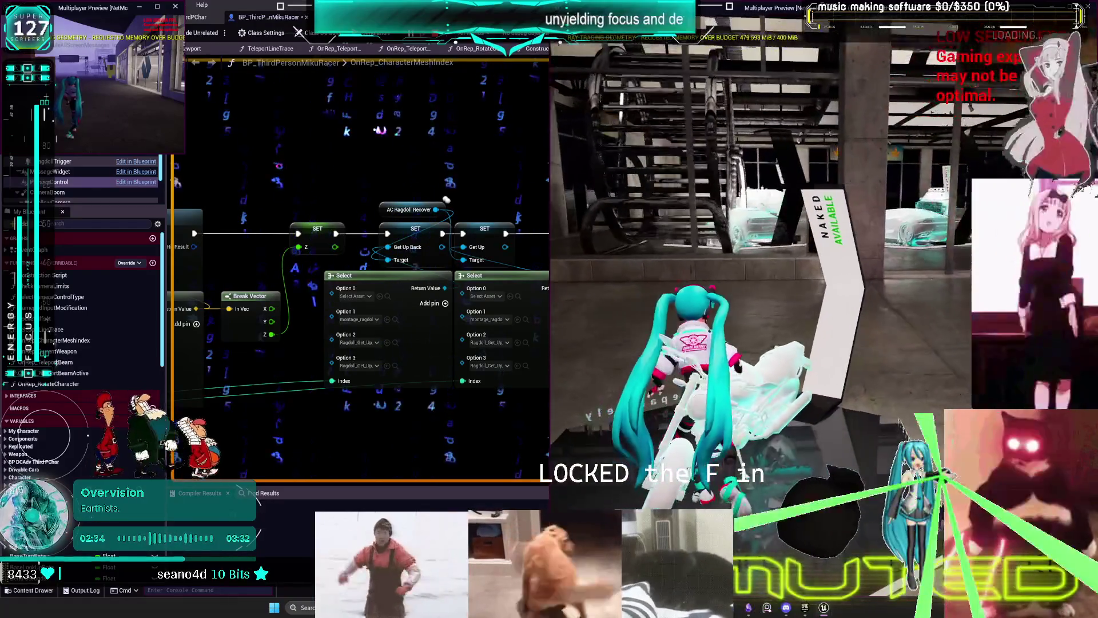
{"action": "key", "text": "e"}
{"action": "key", "text": "w"}
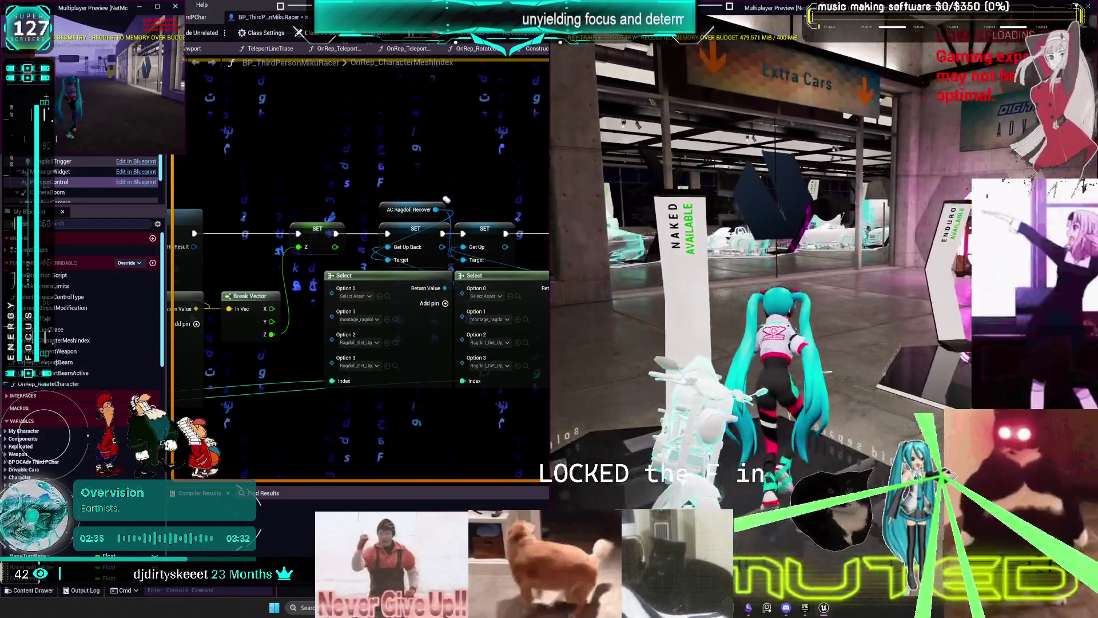
{"action": "key", "text": "w"}
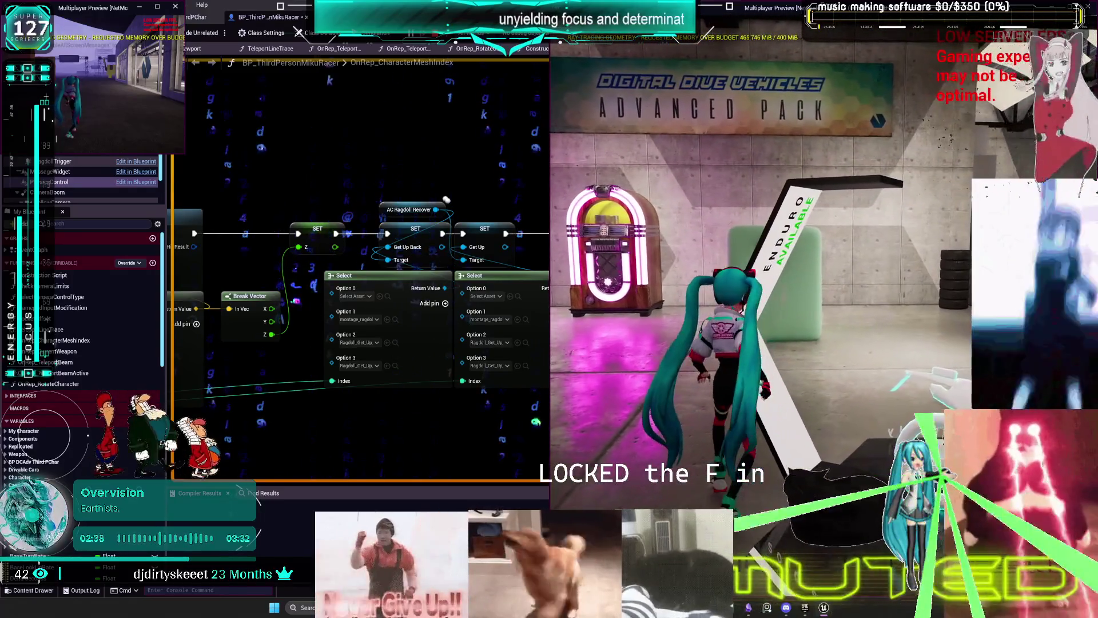
{"action": "key", "text": "w"}
{"action": "key", "text": "w"}
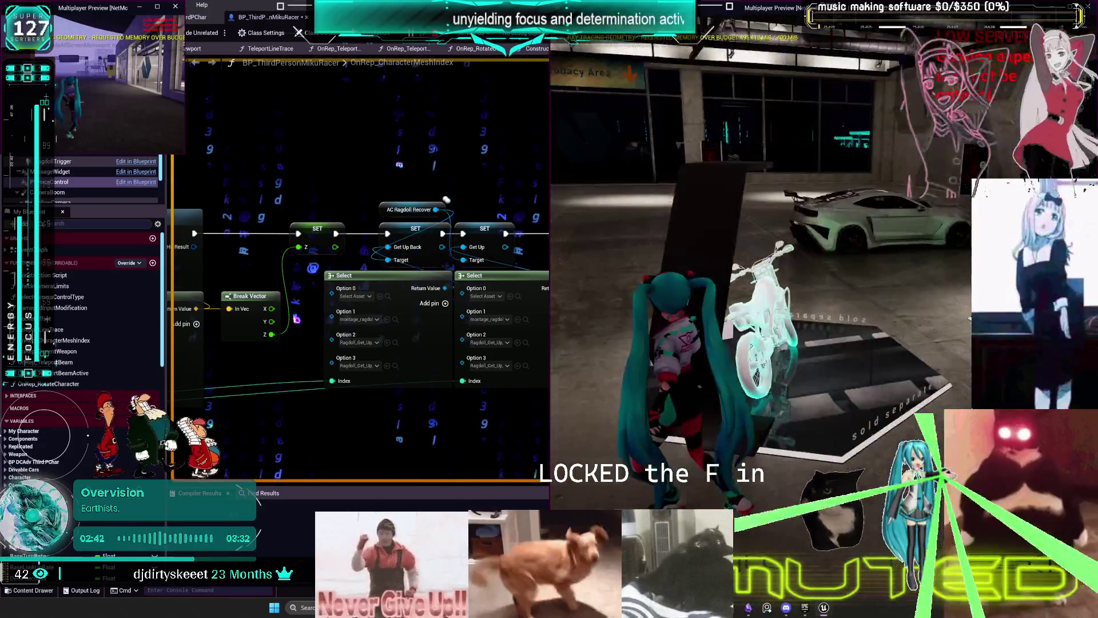
{"action": "key", "text": "s"}
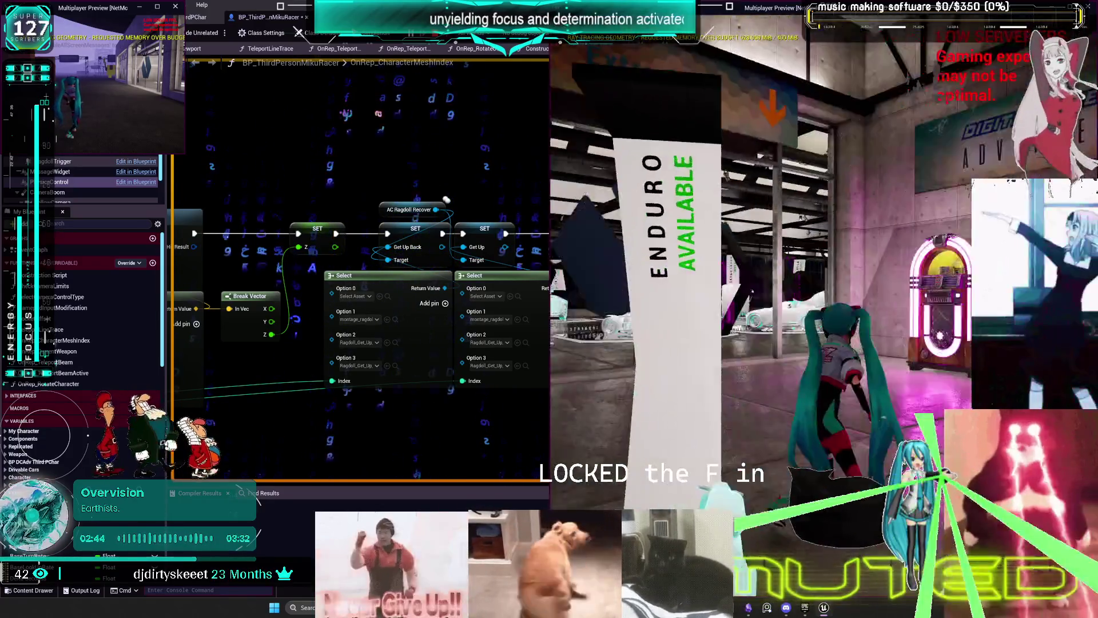
{"action": "key", "text": "w"}
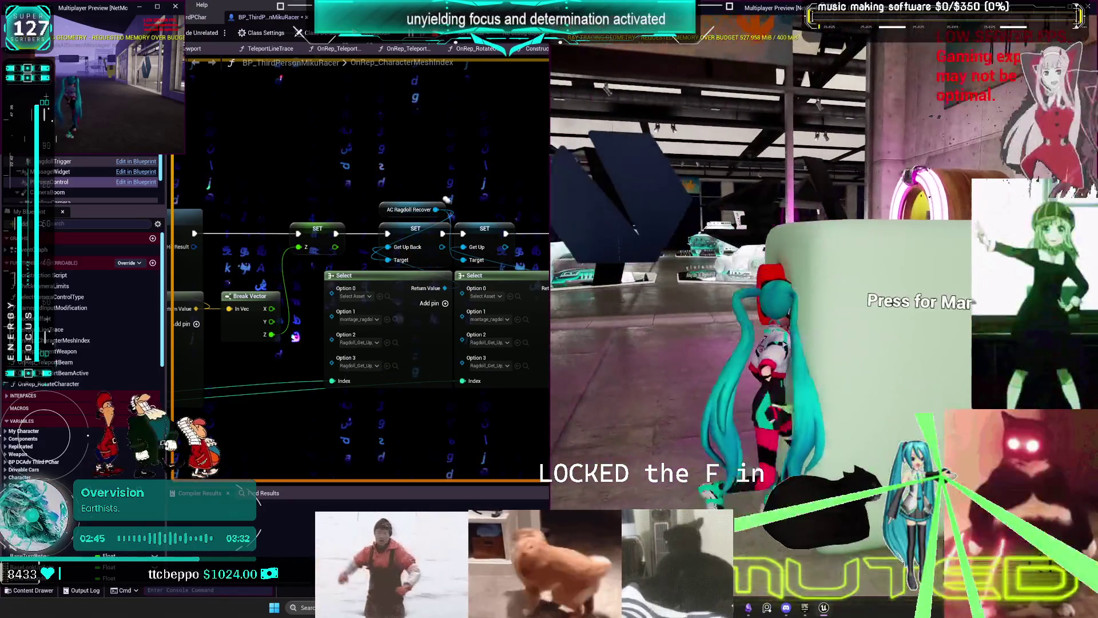
{"action": "key", "text": "w"}
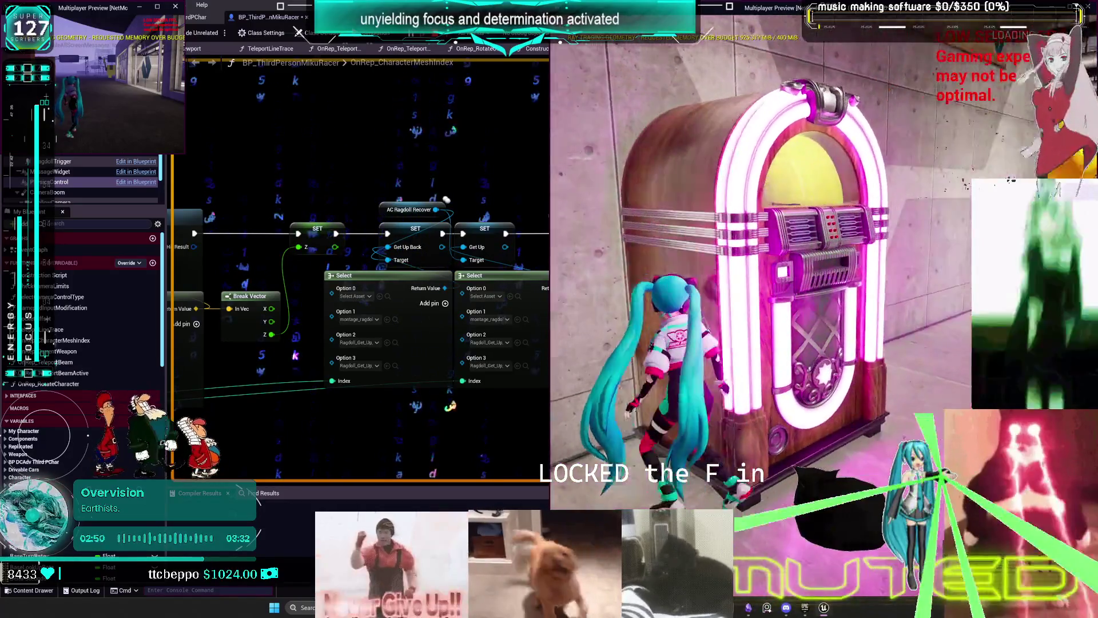
{"action": "key", "text": "d"}
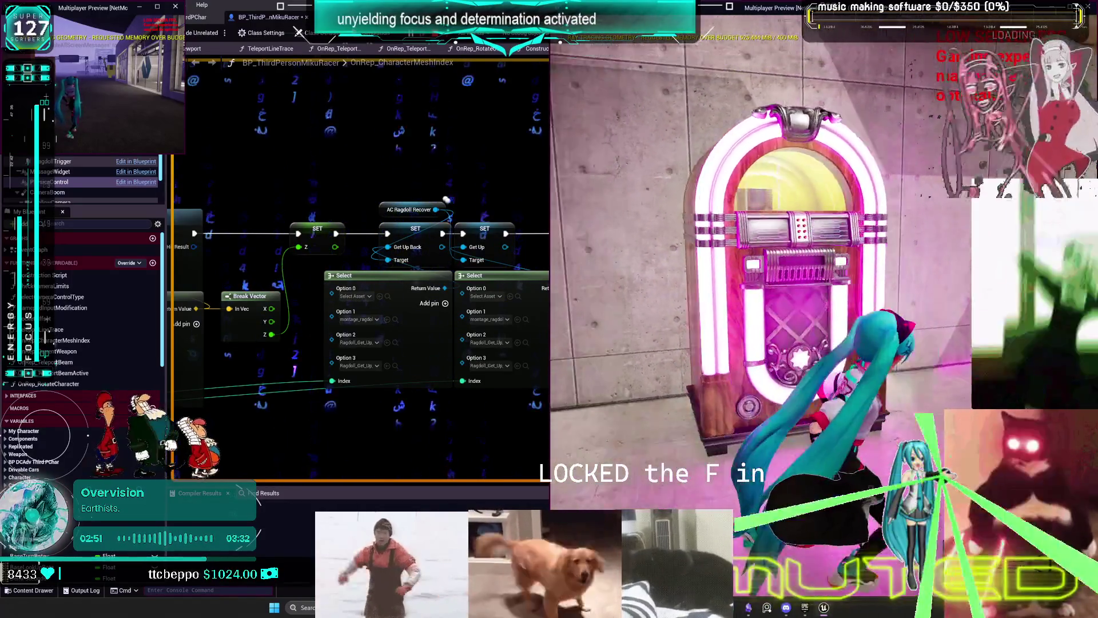
{"action": "key", "text": "Escape"}
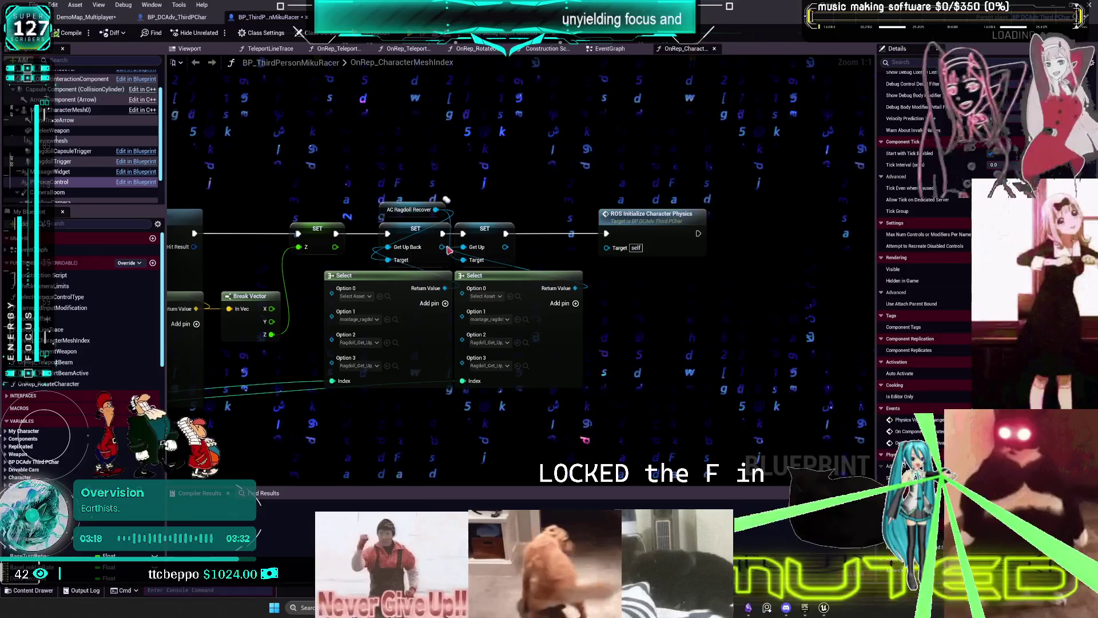
- Pan BP_DCAdv_ThirdPChar's CharacterPhysics graph to the ParentSpace arm and WorldSpace foot SET nodes
{"action": "scroll", "coordinate": [484, 274], "scroll_direction": "down", "scroll_amount": 3}
{"action": "left_click", "coordinate": [187, 17]}
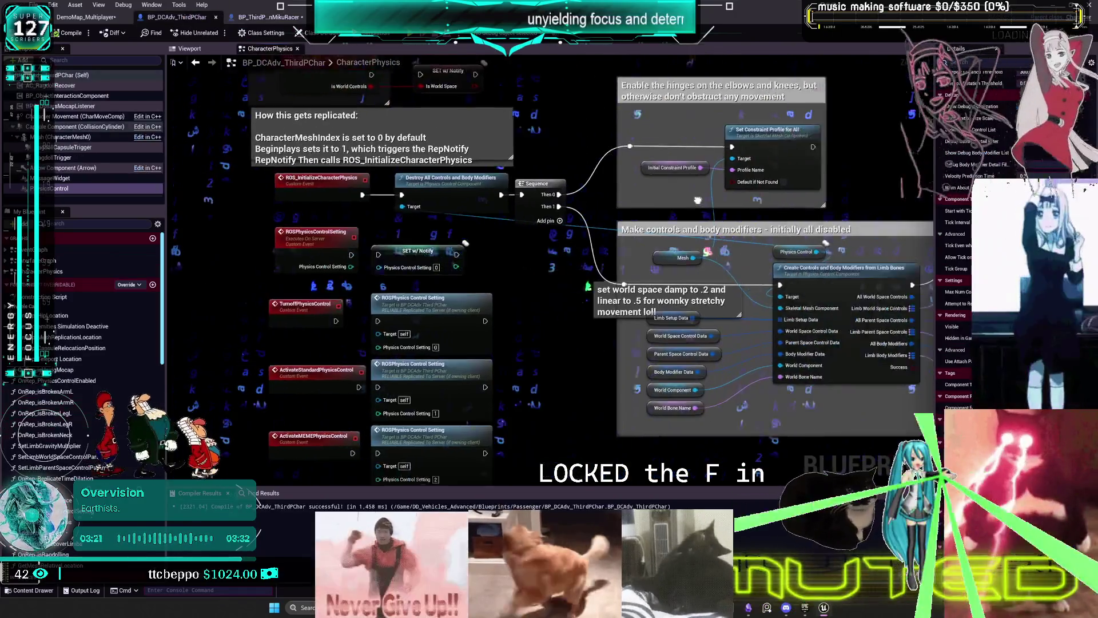
{"action": "left_click_drag", "start_coordinate": [858, 202], "coordinate": [595, 175]}
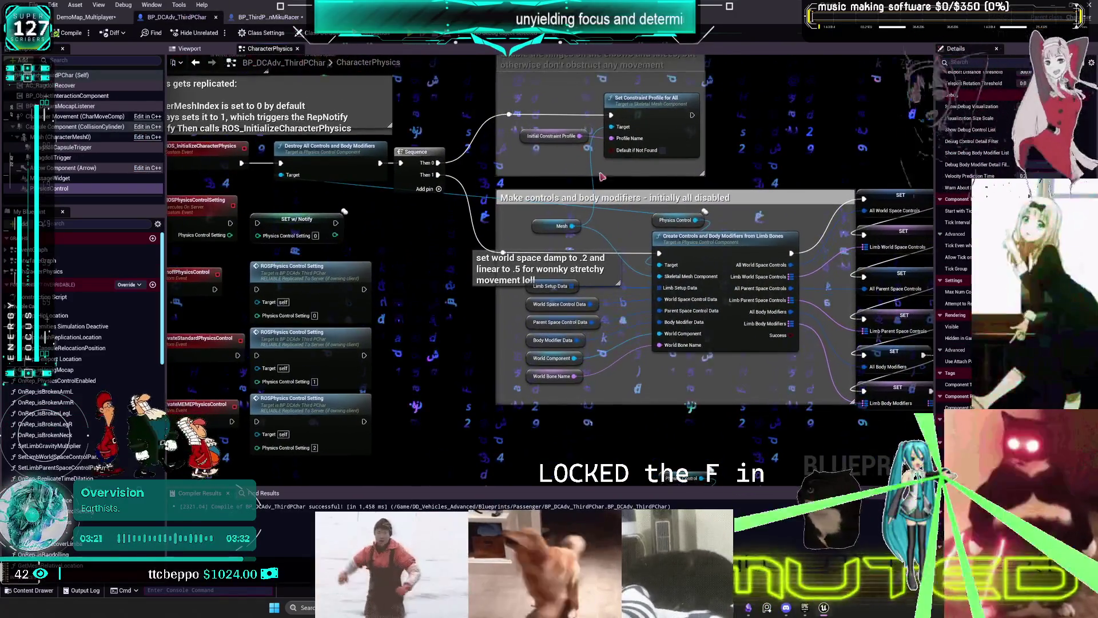
{"action": "mouse_move", "coordinate": [803, 213]}
{"action": "left_mouse_down"}
{"action": "mouse_move", "coordinate": [777, 207]}
{"action": "mouse_move", "coordinate": [199, 338]}
{"action": "mouse_move", "coordinate": [266, 169]}
{"action": "left_mouse_up"}
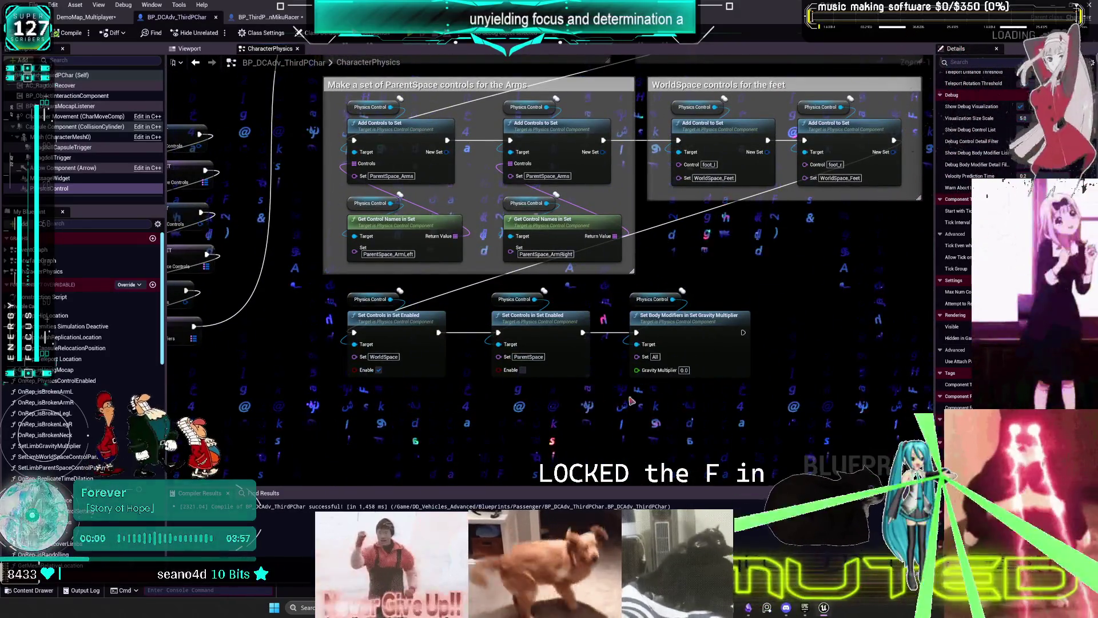
{"action": "left_click_drag", "start_coordinate": [587, 376], "coordinate": [630, 374]}
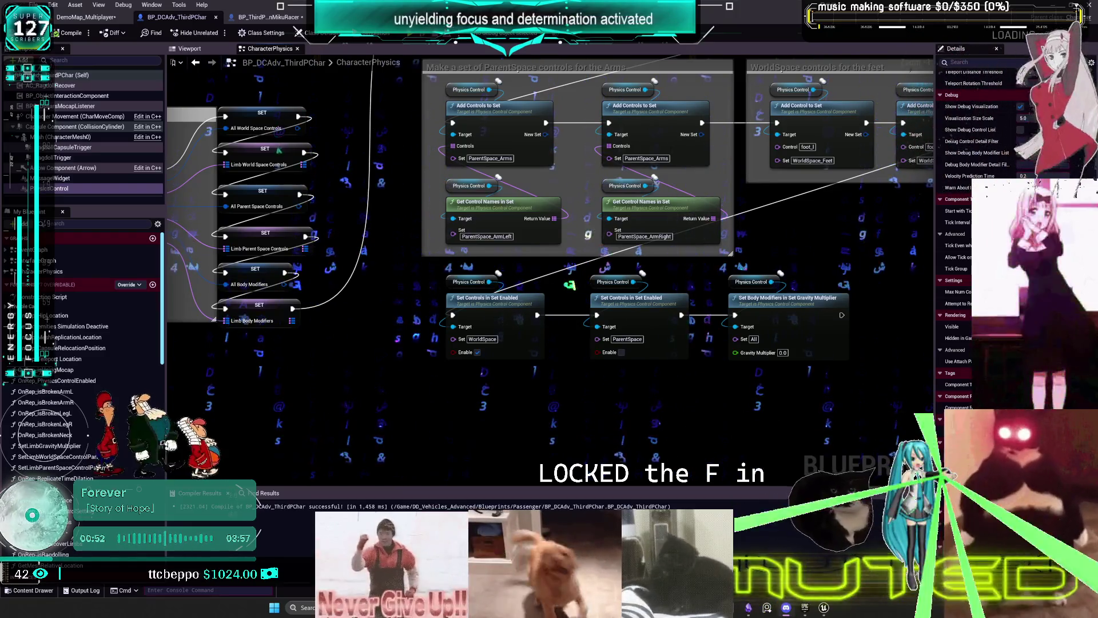
{"action": "key", "text": "alt+Tab"}
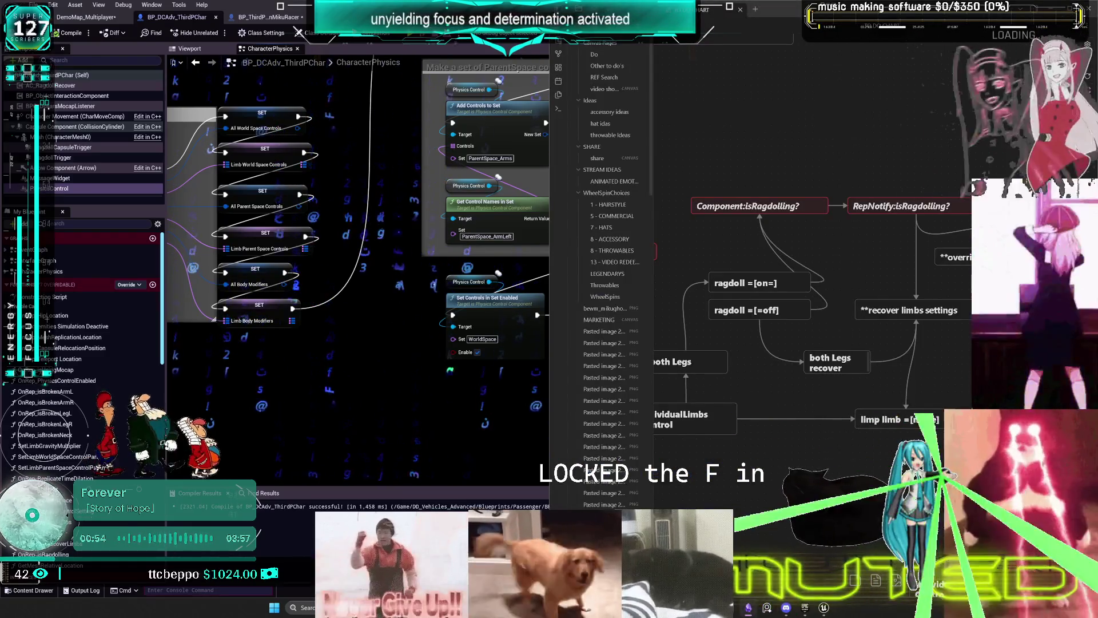
- Pan the Obsidian canvas to the pasted Set Limb World Space and Parent Space Control Params screenshots
{"action": "left_click_drag", "start_coordinate": [796, 276], "coordinate": [677, 69]}
{"action": "right_click", "coordinate": [620, 66]}
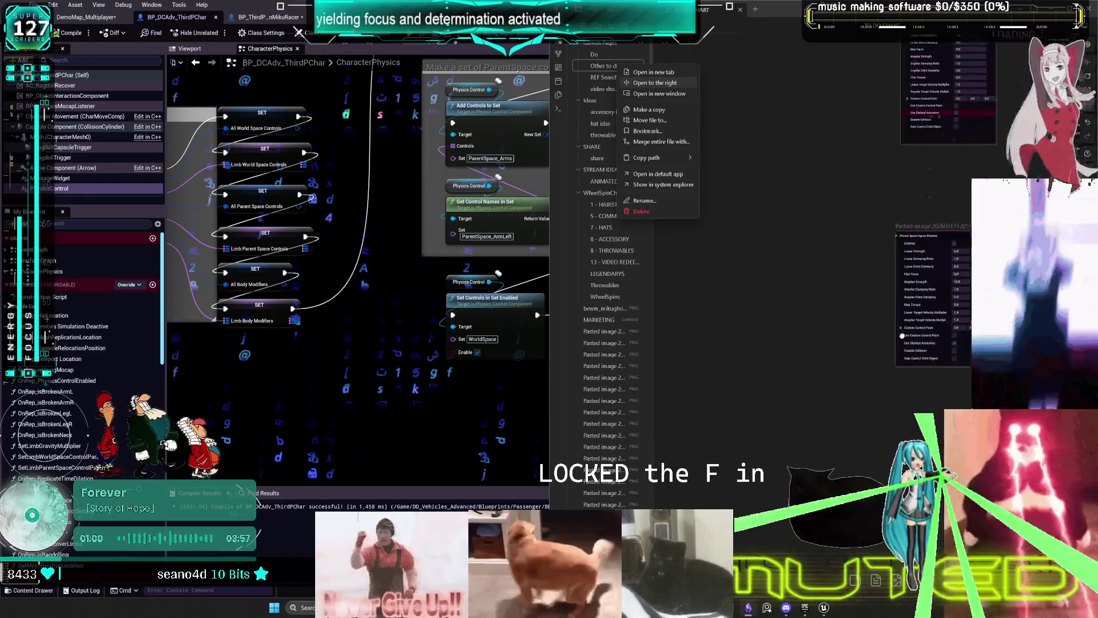
{"action": "scroll", "coordinate": [858, 280], "scroll_direction": "left", "scroll_amount": 3}
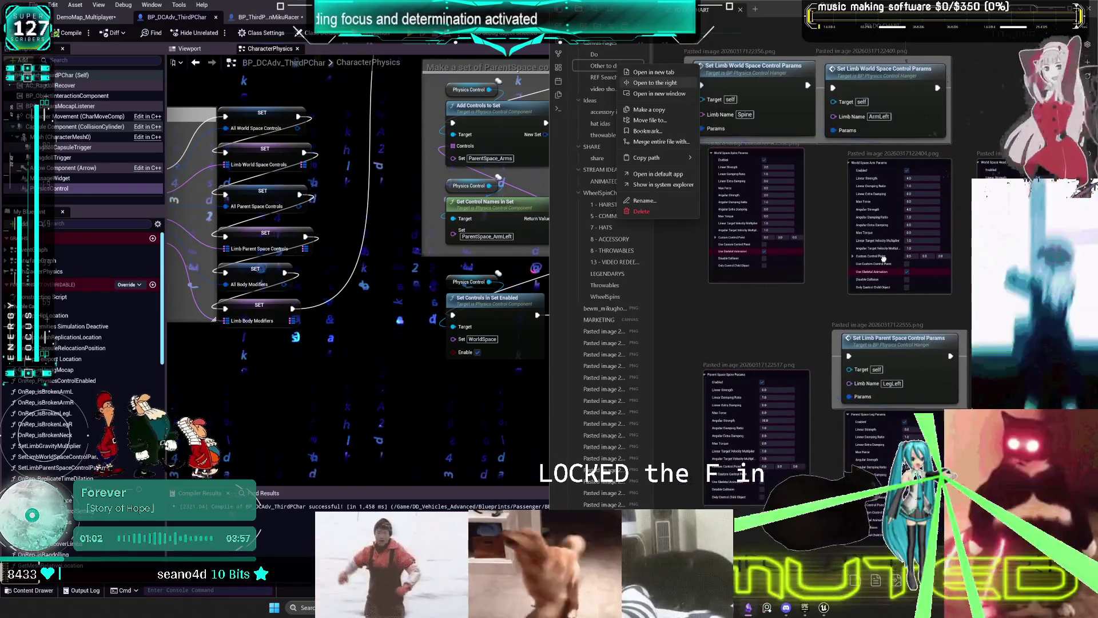
{"action": "scroll", "coordinate": [955, 222], "scroll_direction": "down", "scroll_amount": 5}
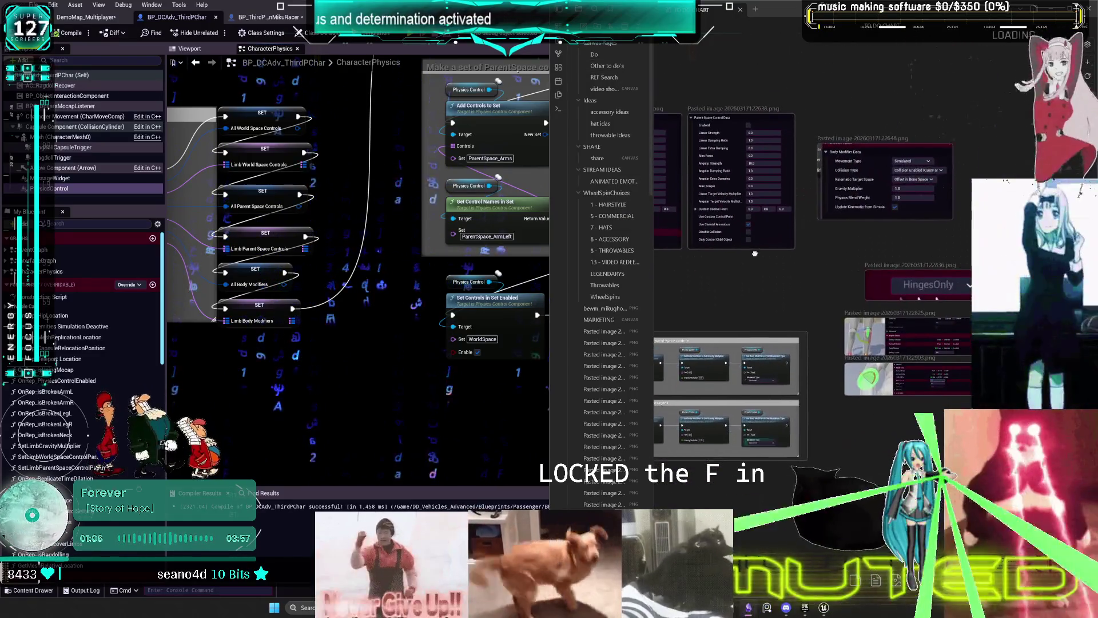
{"action": "scroll", "coordinate": [755, 253], "scroll_direction": "left", "scroll_amount": 5}
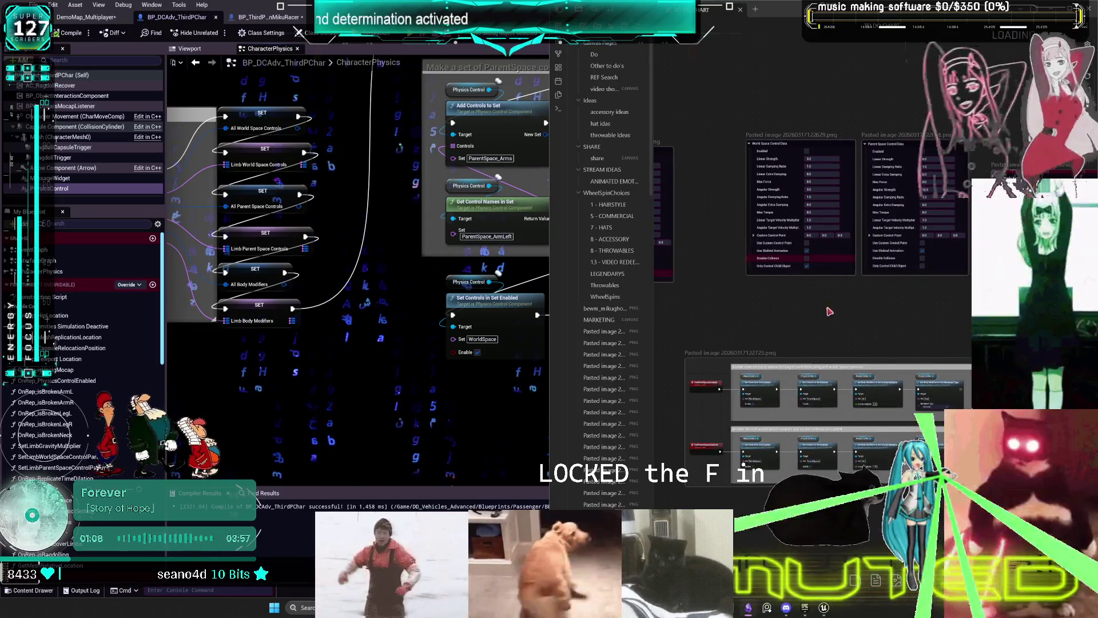
{"action": "scroll", "coordinate": [830, 311], "scroll_direction": "down", "scroll_amount": 5}
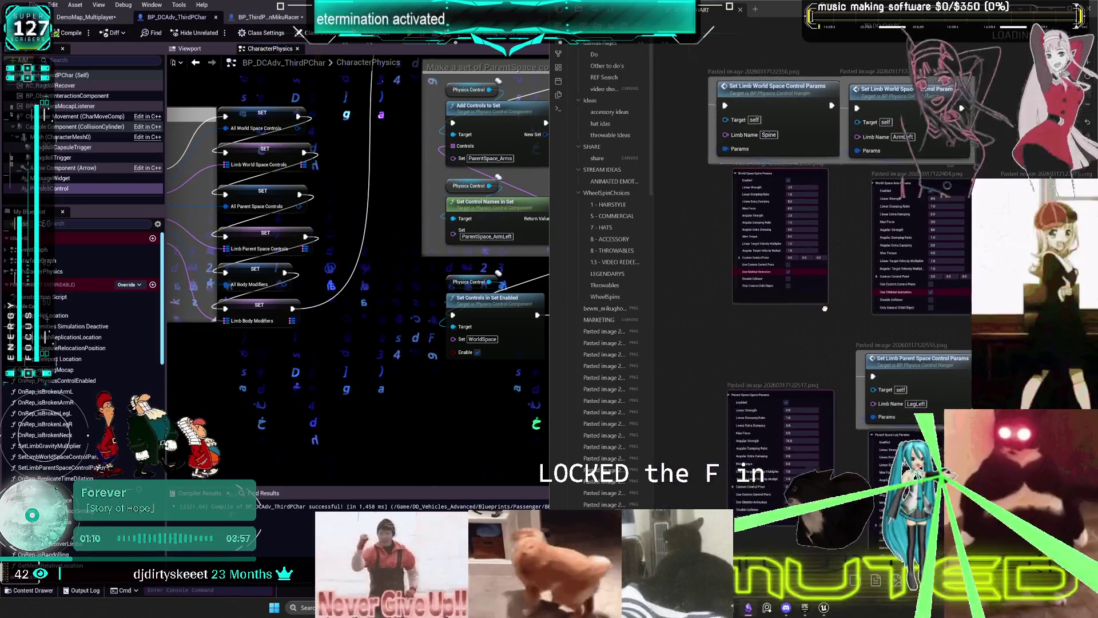
{"action": "left_click_drag", "start_coordinate": [824, 310], "coordinate": [828, 304]}
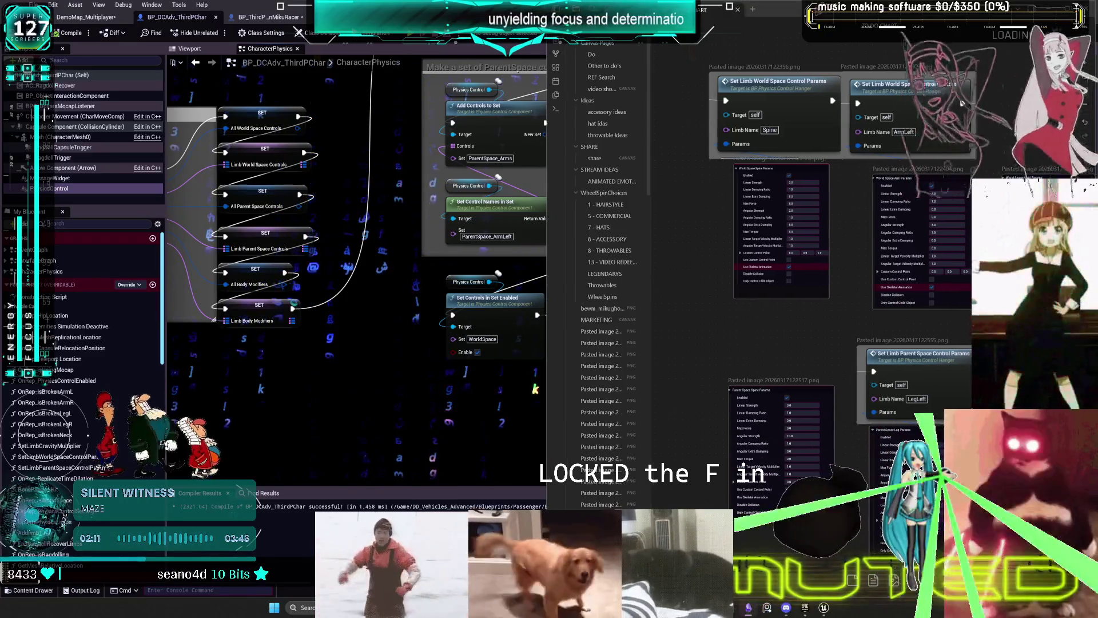
- Center the ragdoll flowchart in Obsidian, select all its nodes, then return to Unreal
{"action": "key", "text": "alt+Tab"}
{"action": "scroll", "coordinate": [549, 309], "scroll_direction": "down", "scroll_amount": 6}
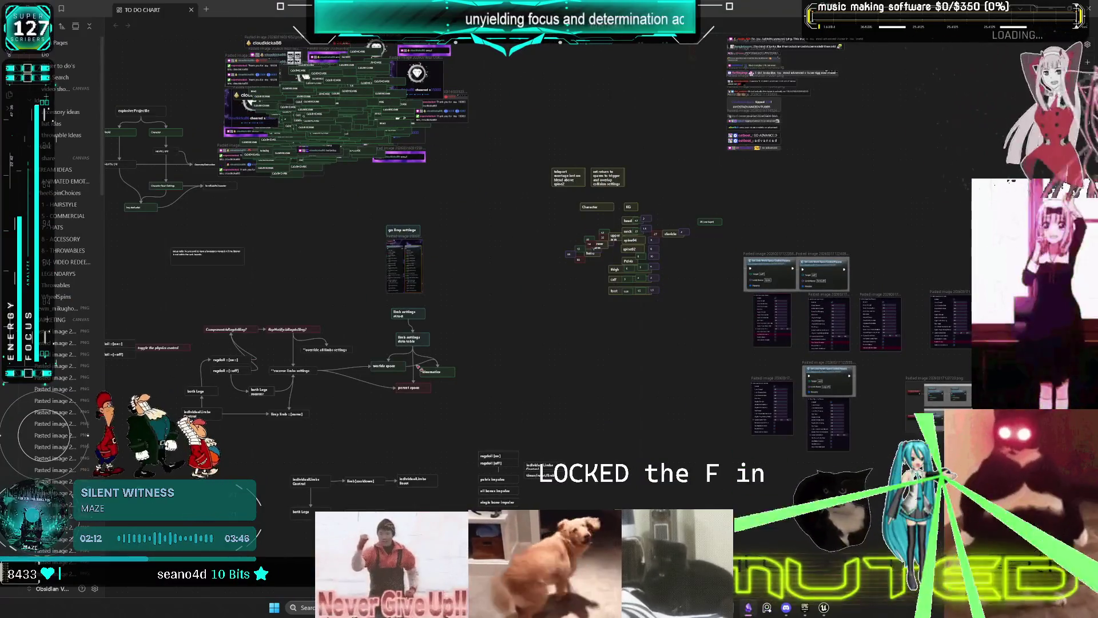
{"action": "scroll", "coordinate": [418, 367], "scroll_direction": "up", "scroll_amount": 5}
{"action": "left_click_drag", "start_coordinate": [702, 363], "coordinate": [740, 395]}
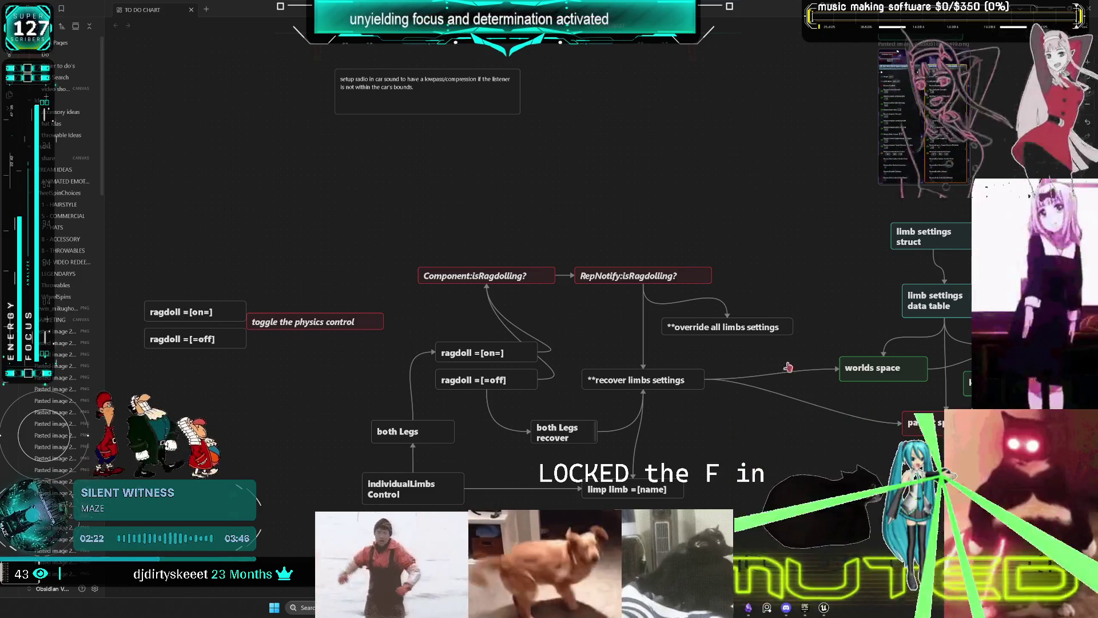
{"action": "scroll", "coordinate": [824, 366], "scroll_direction": "down", "scroll_amount": 3}
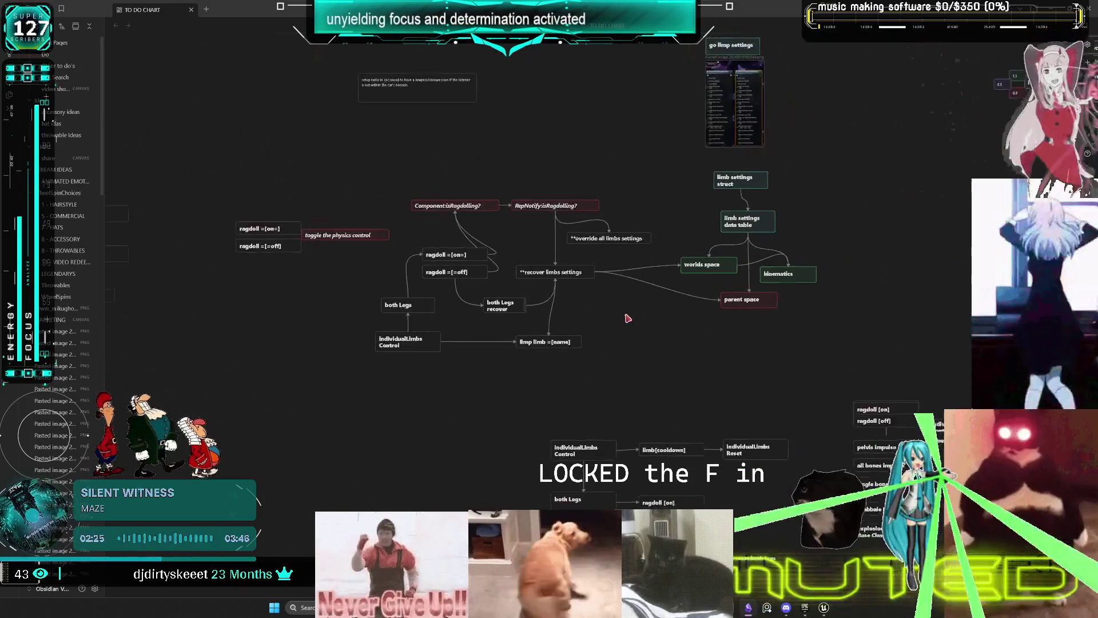
{"action": "left_click_drag", "start_coordinate": [628, 318], "coordinate": [643, 332]}
{"action": "mouse_move", "coordinate": [865, 406]}
{"action": "left_mouse_down"}
{"action": "mouse_move", "coordinate": [297, 170]}
{"action": "mouse_move", "coordinate": [251, 170]}
{"action": "left_mouse_up"}
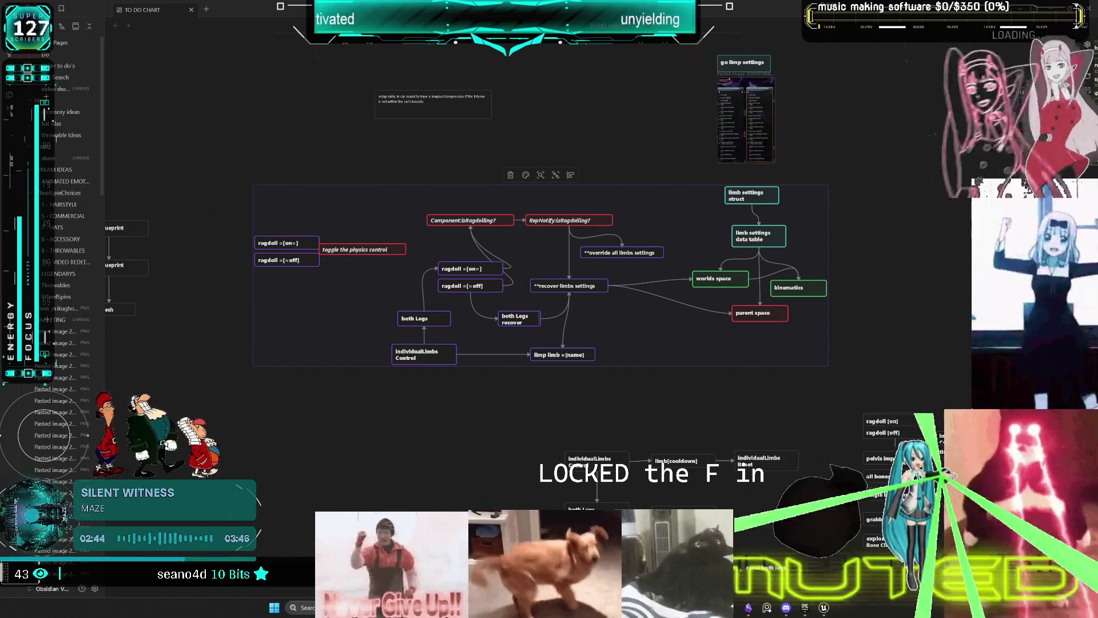
{"action": "key", "text": "alt+Tab"}
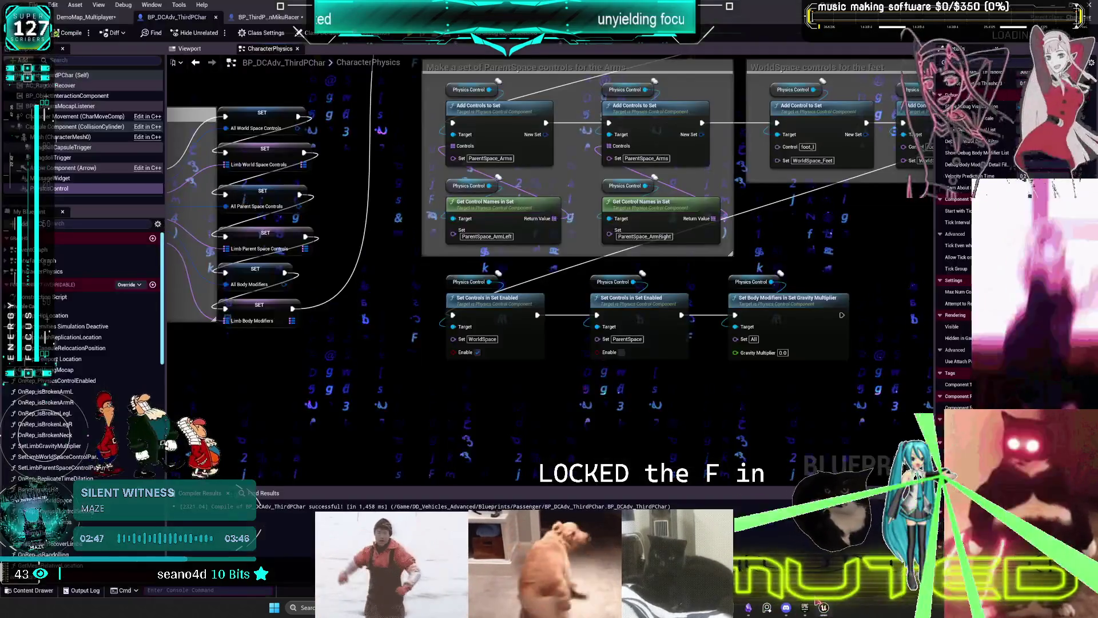
- Pan the CharacterPhysics graph to bring the BreakLimb event nodes into view
{"action": "scroll", "coordinate": [730, 281], "scroll_direction": "down", "scroll_amount": 3}
{"action": "scroll", "coordinate": [730, 280], "scroll_direction": "down", "scroll_amount": 6}
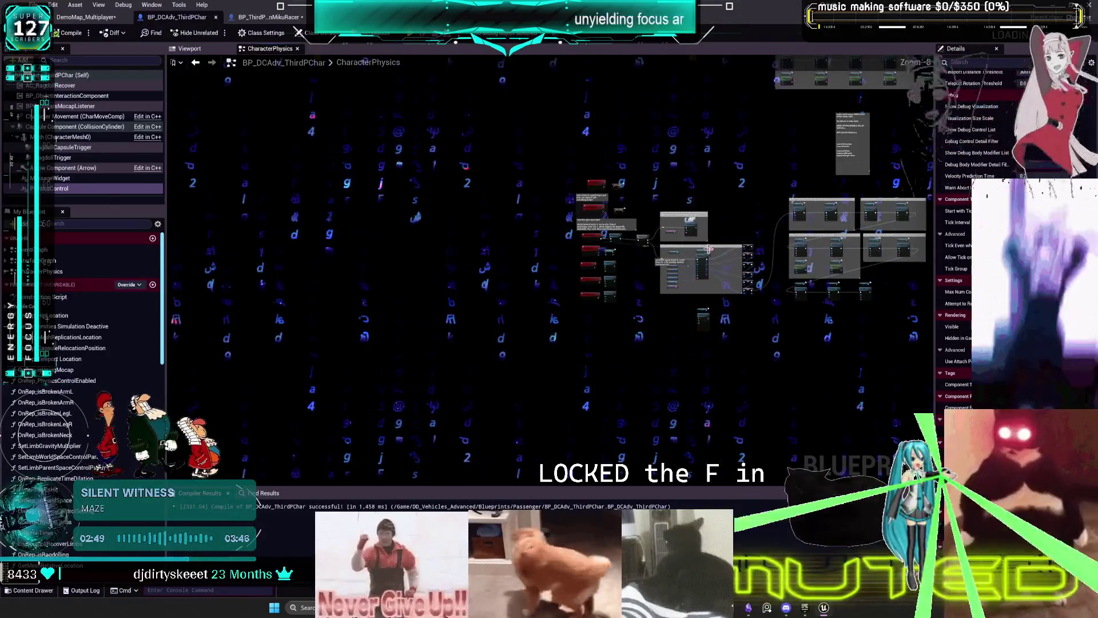
{"action": "scroll", "coordinate": [618, 236], "scroll_direction": "up", "scroll_amount": 3}
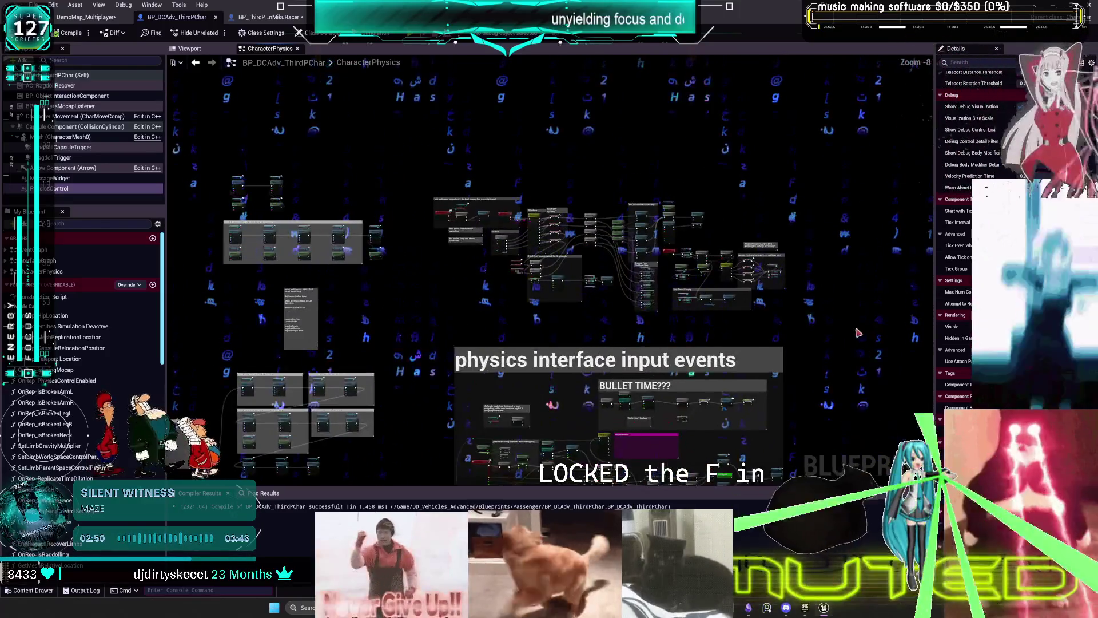
{"action": "scroll", "coordinate": [537, 178], "scroll_direction": "up", "scroll_amount": 8}
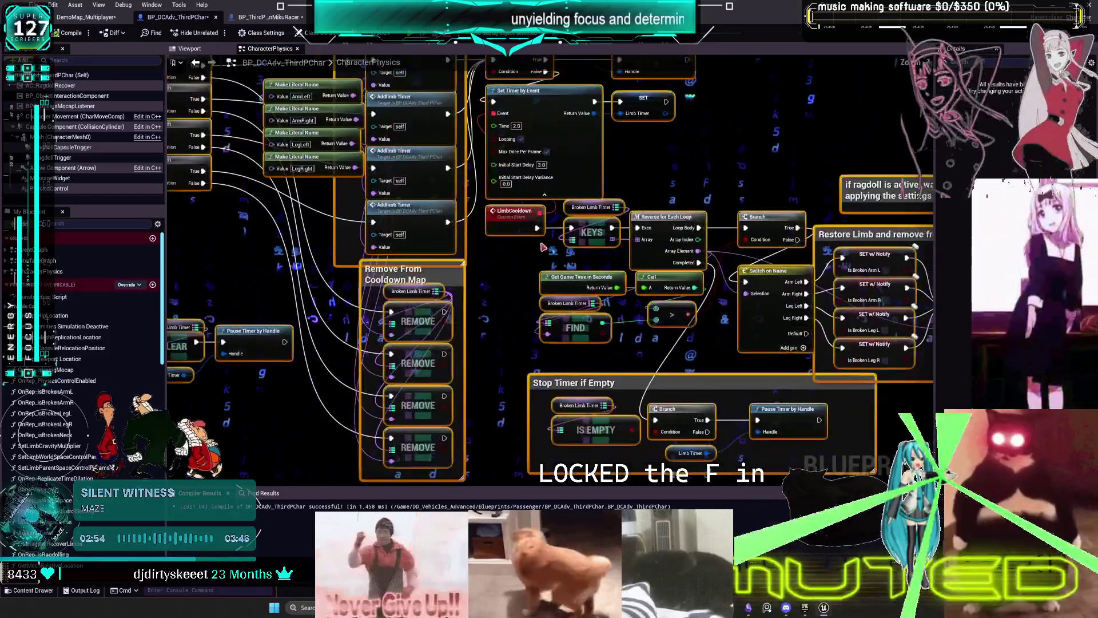
{"action": "mouse_move", "coordinate": [543, 248]}
{"action": "left_mouse_down"}
{"action": "mouse_move", "coordinate": [138, 264]}
{"action": "mouse_move", "coordinate": [614, 317]}
{"action": "mouse_move", "coordinate": [573, 356]}
{"action": "mouse_move", "coordinate": [227, 282]}
{"action": "mouse_move", "coordinate": [320, 343]}
{"action": "mouse_move", "coordinate": [309, 269]}
{"action": "mouse_move", "coordinate": [649, 304]}
{"action": "left_mouse_up"}
{"action": "scroll", "coordinate": [580, 305], "scroll_direction": "down", "scroll_amount": 2}
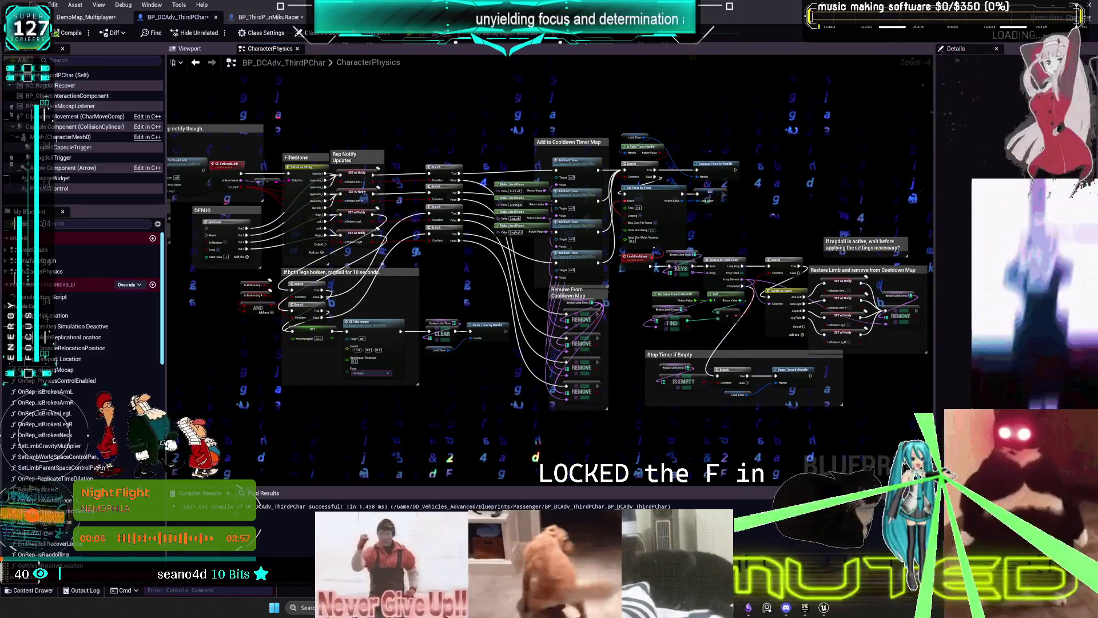
- Open the MAZE artist page in Spotify, then return to the Unreal Blueprint editor
{"action": "key", "text": "alt+Tab"}
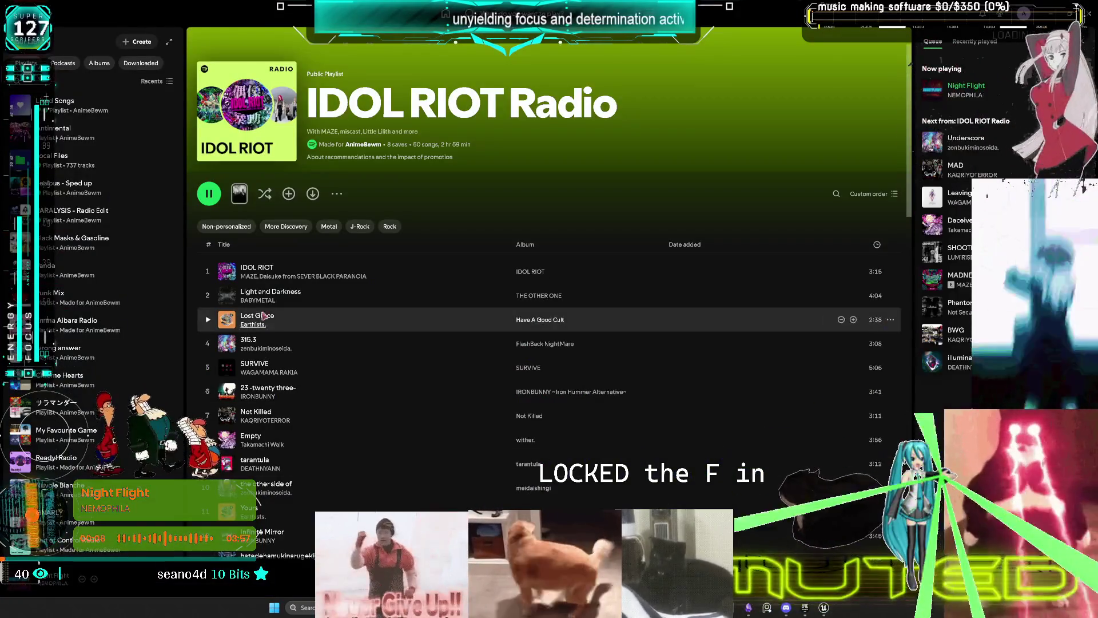
{"action": "left_click", "coordinate": [249, 278]}
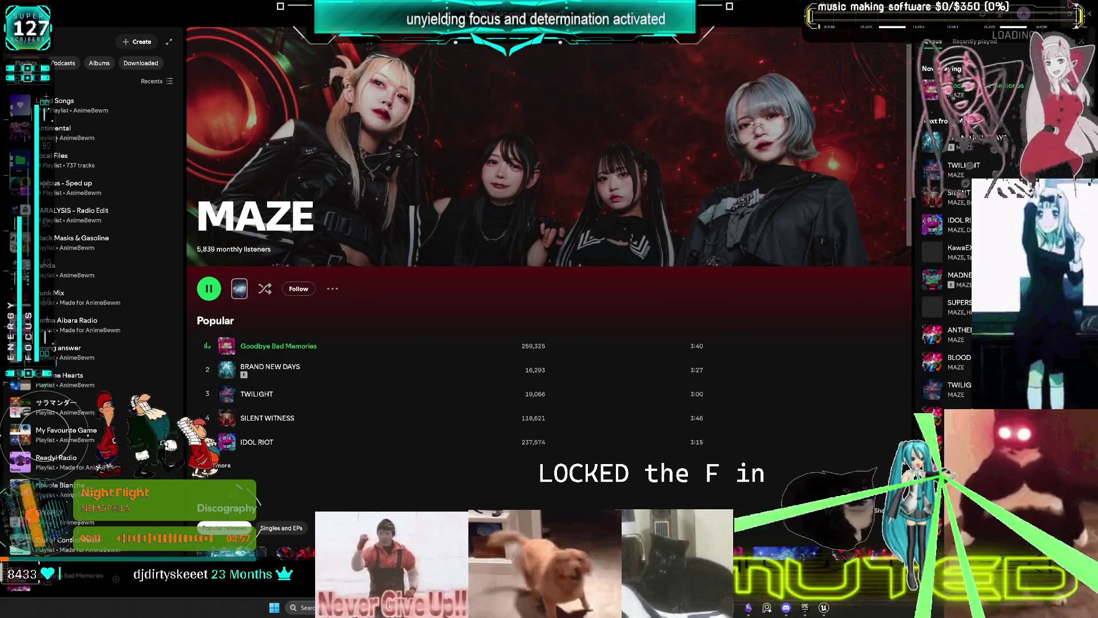
{"action": "key", "text": "alt+Tab"}
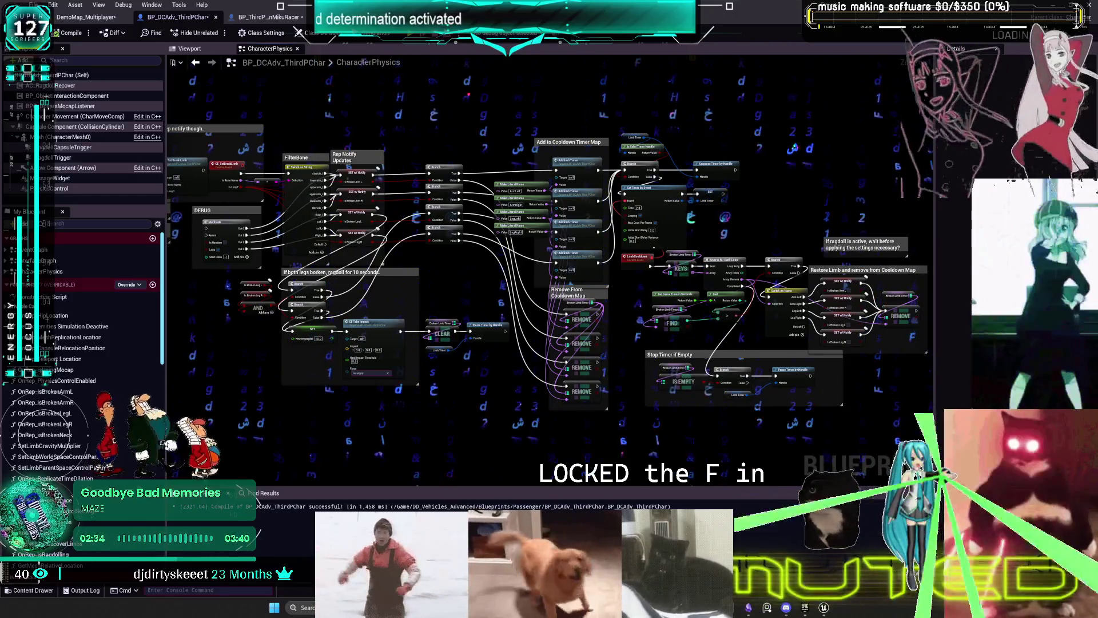
{"action": "key", "text": "alt+Tab"}
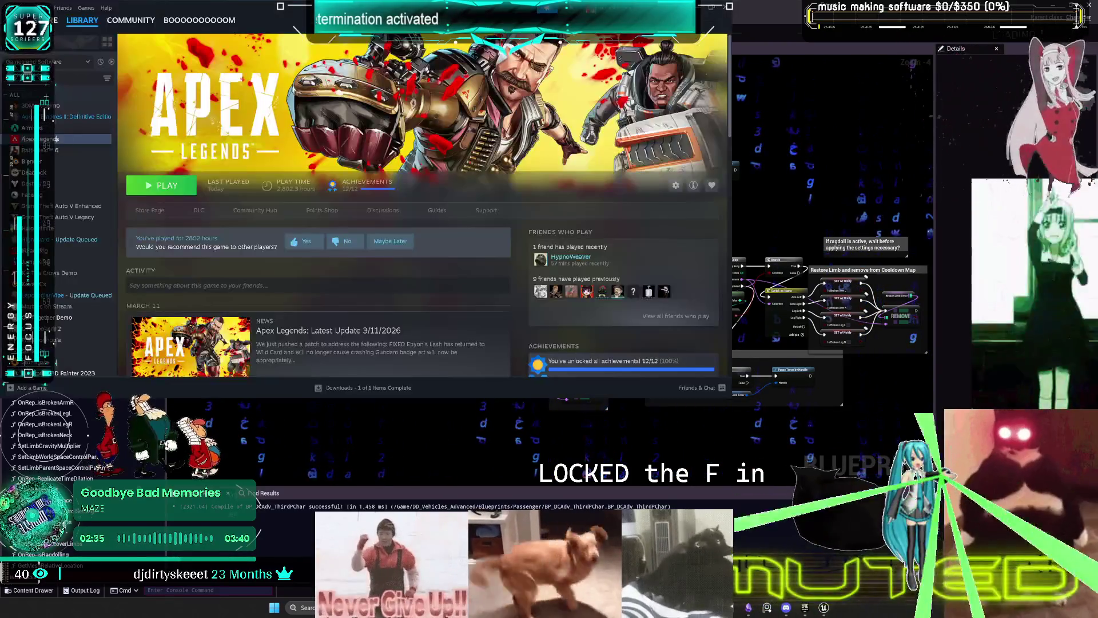
- Launch Apex Legends from the Steam library, then close the Steam window once it runs
{"action": "left_click", "coordinate": [175, 189]}
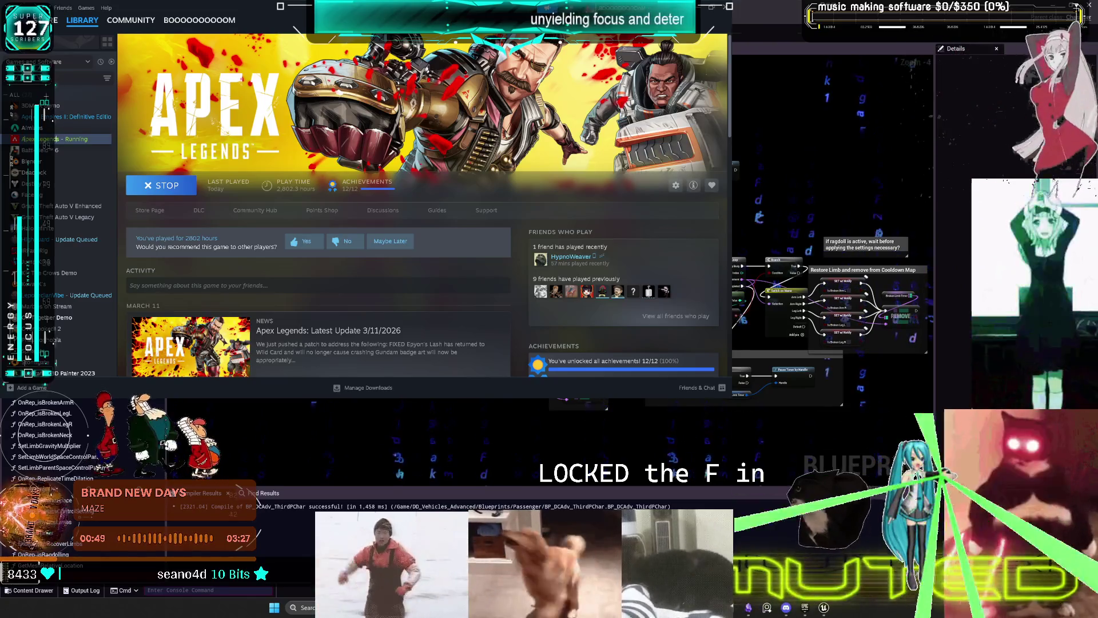
{"action": "left_click", "coordinate": [728, 8]}
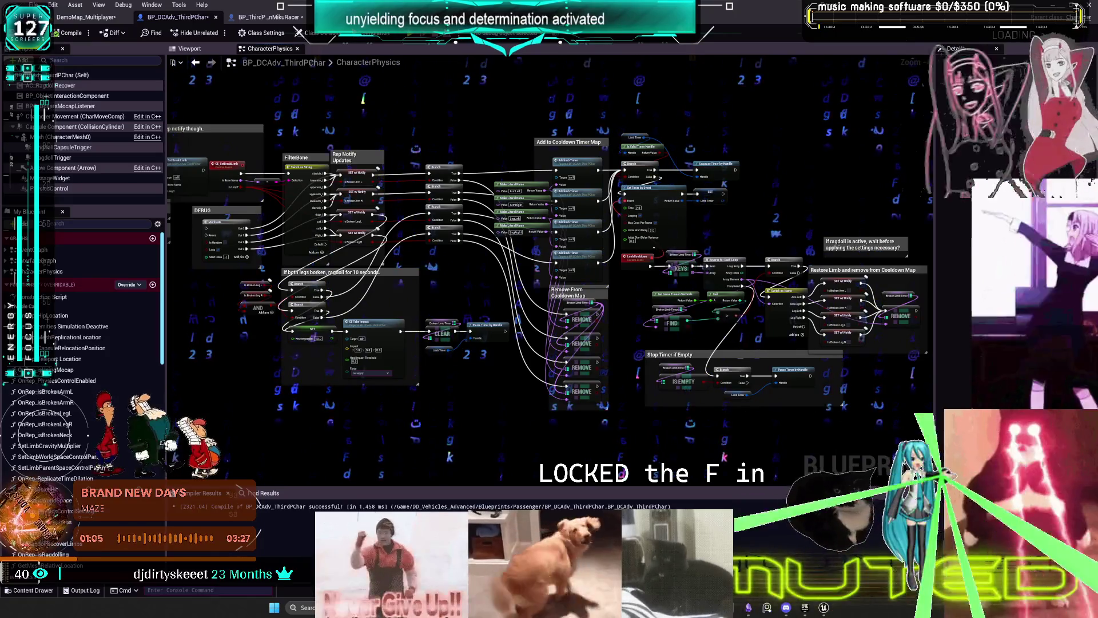
- Open the AddlimbTimer function, inspect How Long Borken Limb, and recompile the character blueprint
{"action": "scroll", "coordinate": [632, 194], "scroll_direction": "up", "scroll_amount": 3}
{"action": "double_click", "coordinate": [510, 204]}
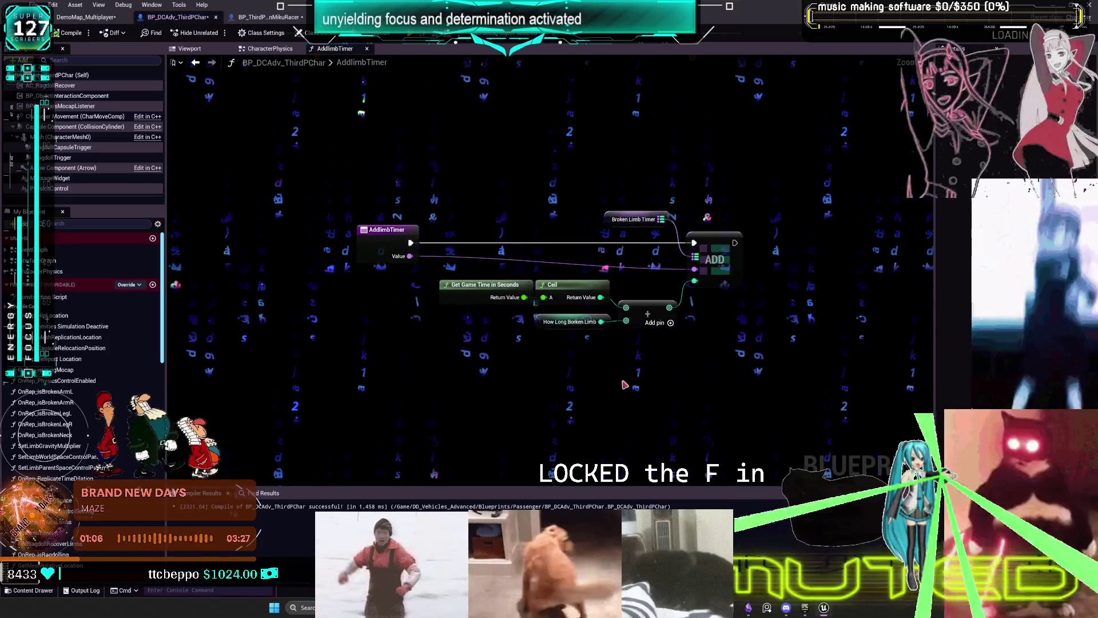
{"action": "left_click", "coordinate": [572, 322]}
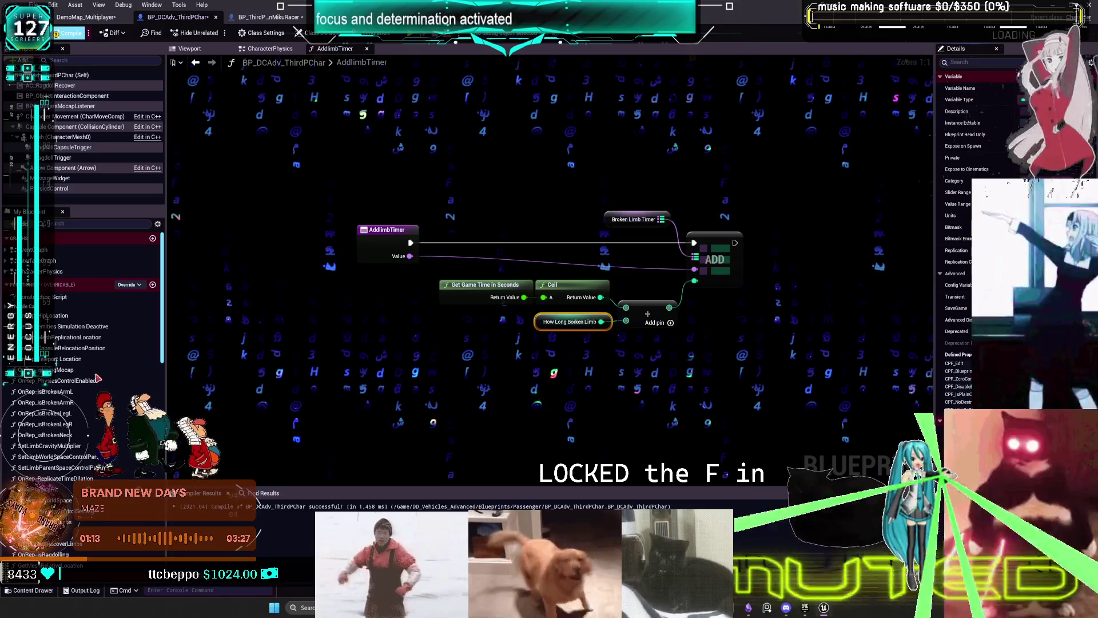
{"action": "left_click", "coordinate": [68, 33]}
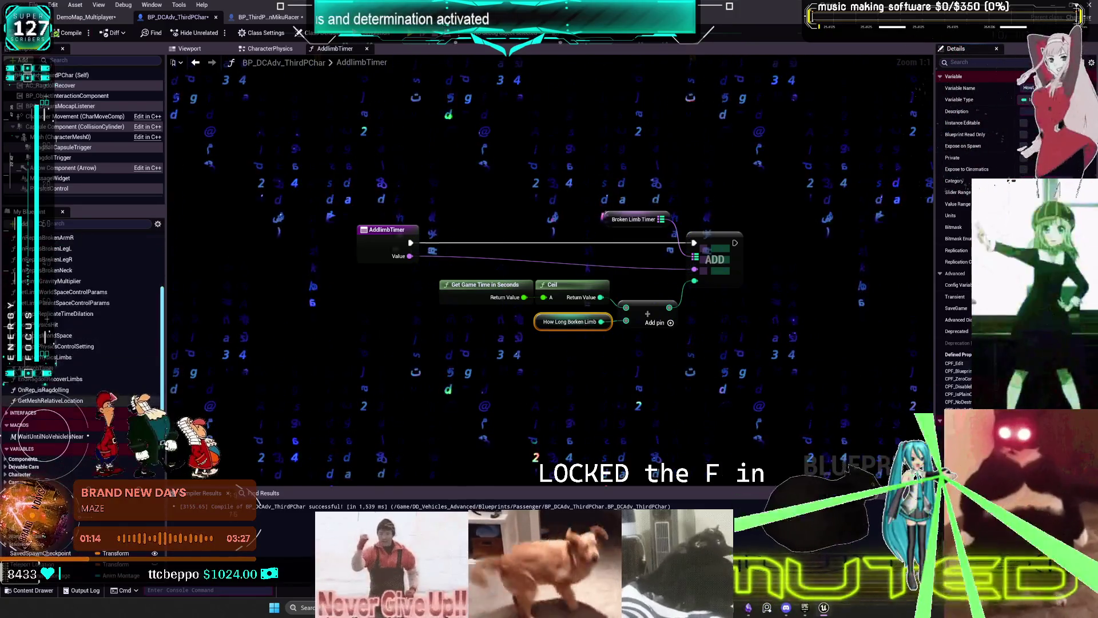
{"action": "scroll", "coordinate": [86, 343], "scroll_direction": "down", "scroll_amount": 10}
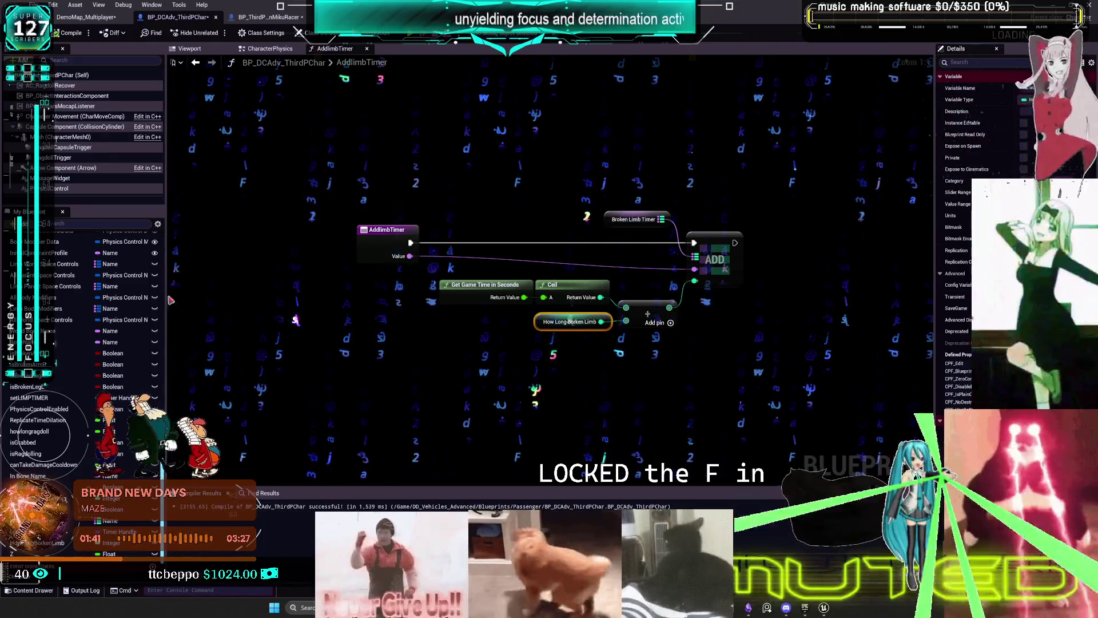
- Use File > Save All to save every modified asset and the DemoMap_Multiplayer map
{"action": "left_click", "coordinate": [33, 4]}
{"action": "left_click", "coordinate": [62, 67]}
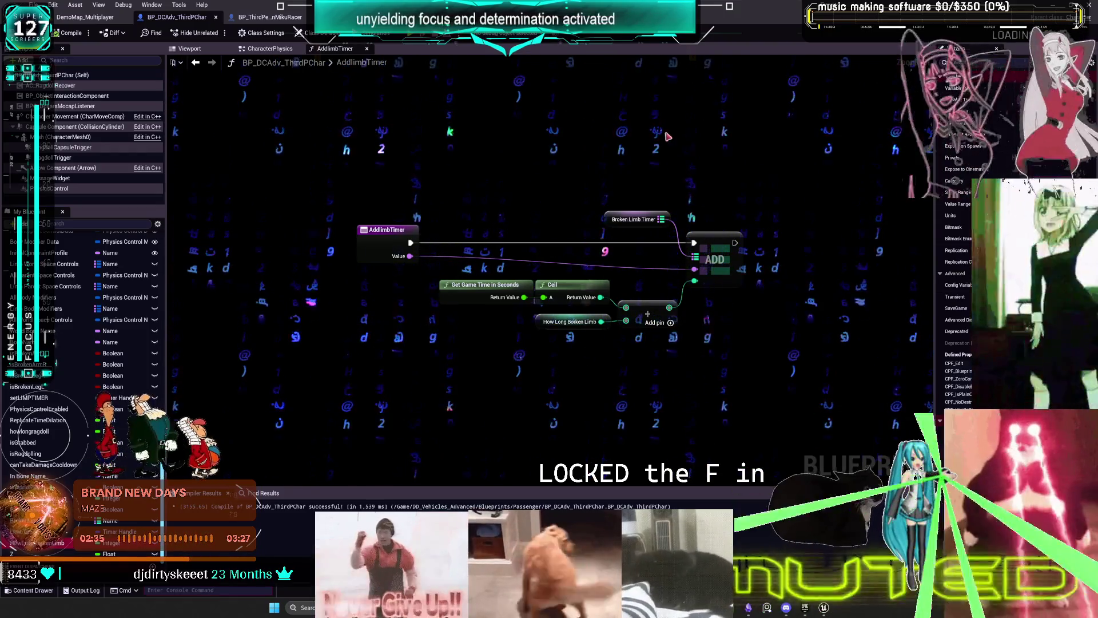
- Return to the CharacterPhysics graph of the character blueprint
{"action": "left_click", "coordinate": [285, 51]}
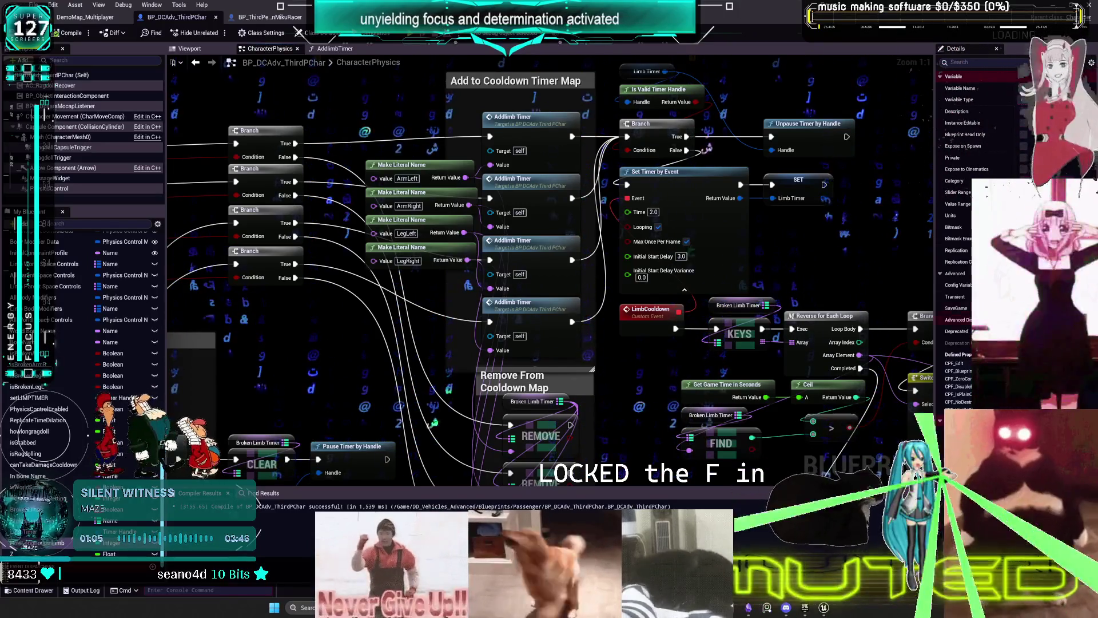
{"action": "key", "text": "alt+Tab"}
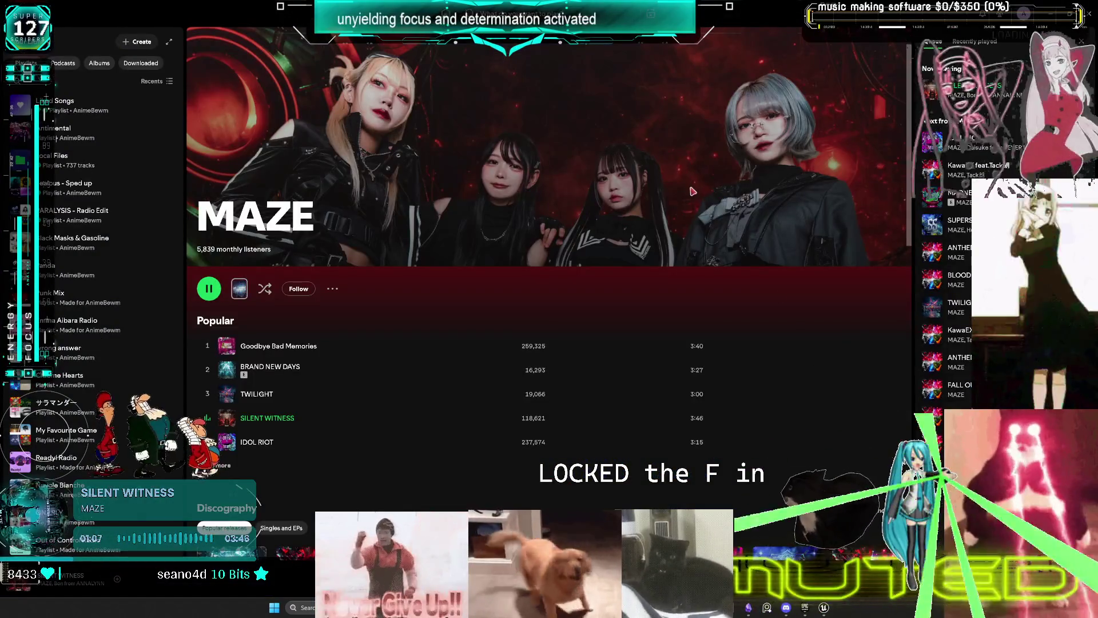
{"action": "key", "text": "alt+Tab"}
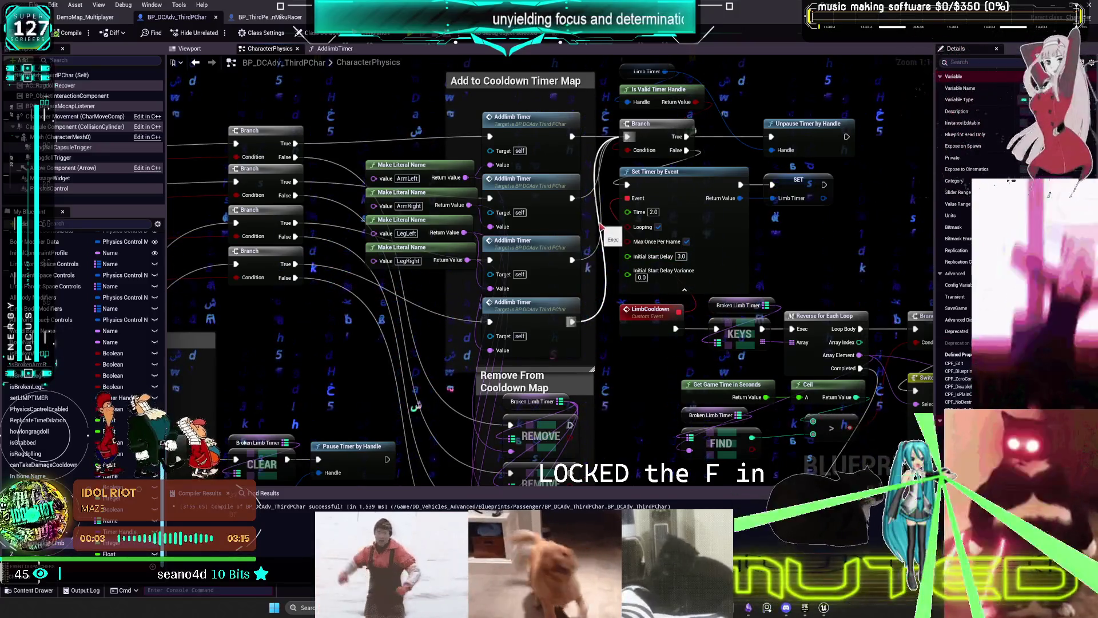
{"action": "scroll", "coordinate": [602, 226], "scroll_direction": "down", "scroll_amount": 5}
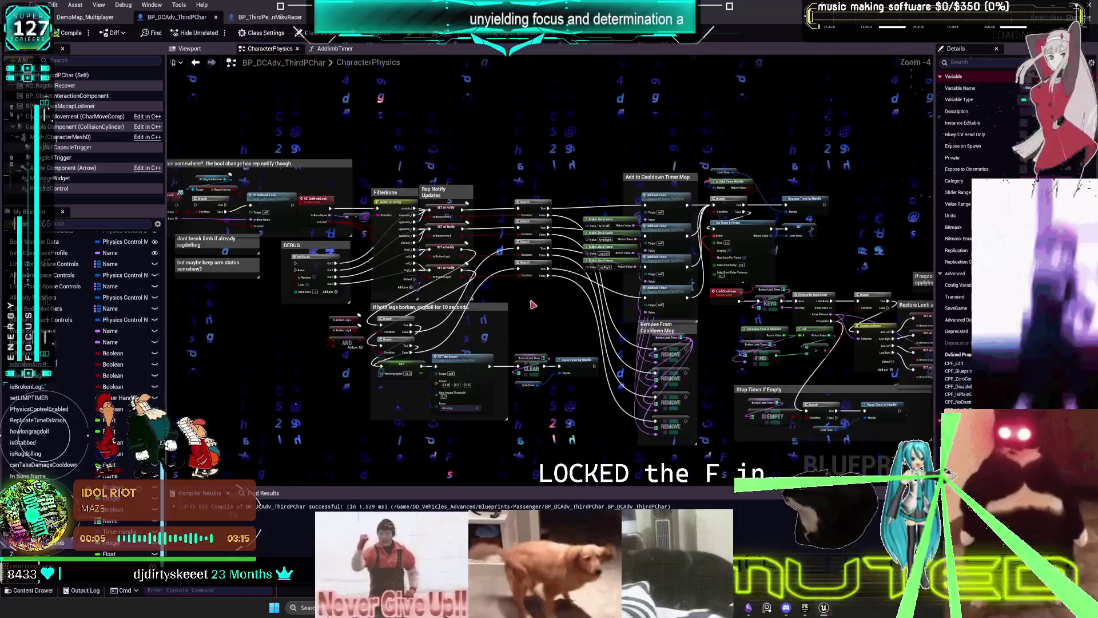
{"action": "left_click_drag", "start_coordinate": [532, 305], "coordinate": [598, 281]}
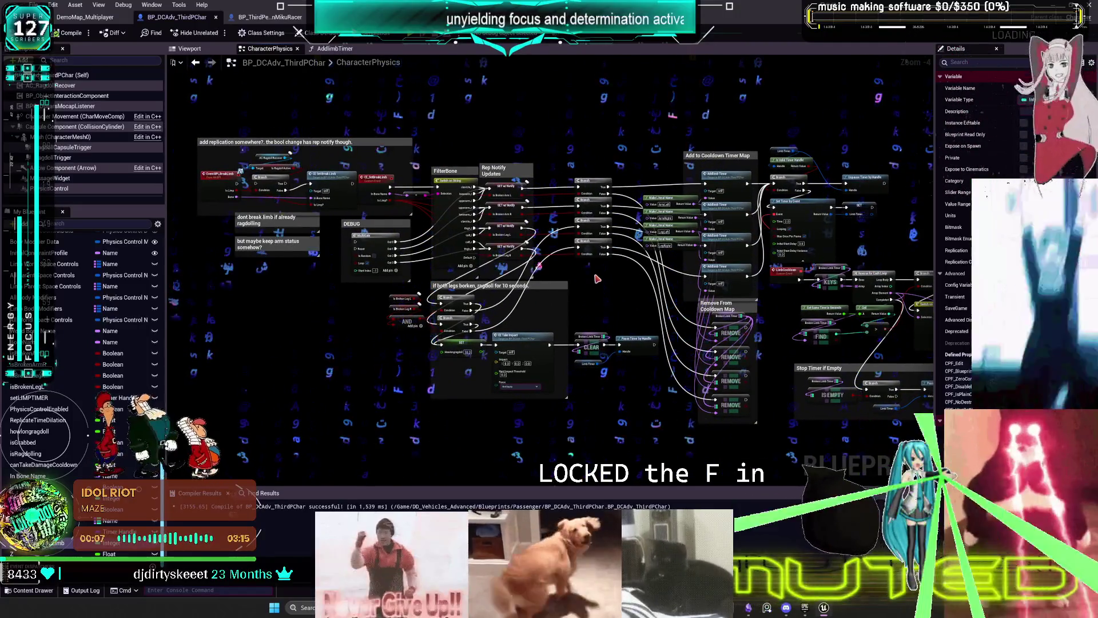
{"action": "mouse_move", "coordinate": [624, 309]}
{"action": "left_mouse_down"}
{"action": "mouse_move", "coordinate": [594, 317]}
{"action": "mouse_move", "coordinate": [634, 320]}
{"action": "mouse_move", "coordinate": [597, 323]}
{"action": "mouse_move", "coordinate": [609, 322]}
{"action": "left_mouse_up"}
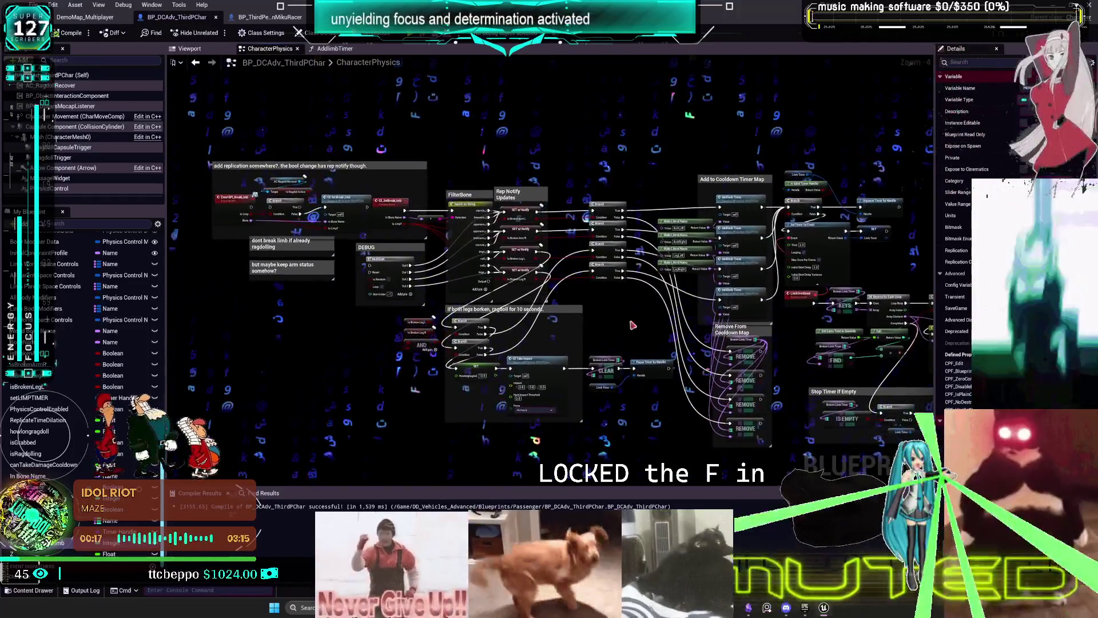
{"action": "scroll", "coordinate": [492, 316], "scroll_direction": "up", "scroll_amount": 4}
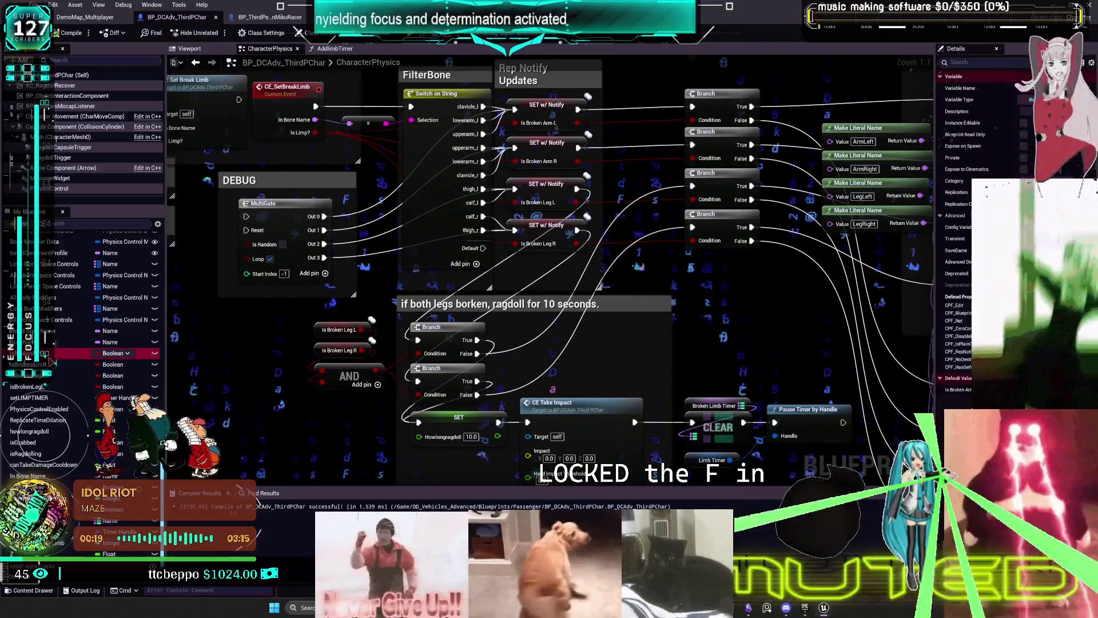
{"action": "scroll", "coordinate": [73, 357], "scroll_direction": "up", "scroll_amount": 10}
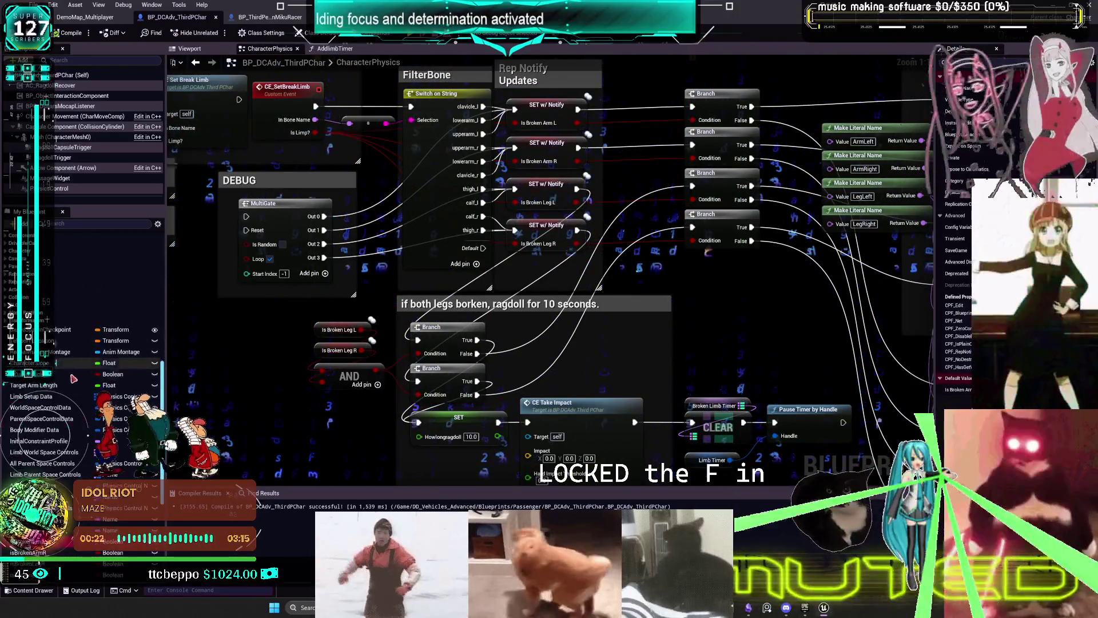
{"action": "scroll", "coordinate": [73, 343], "scroll_direction": "up", "scroll_amount": 3}
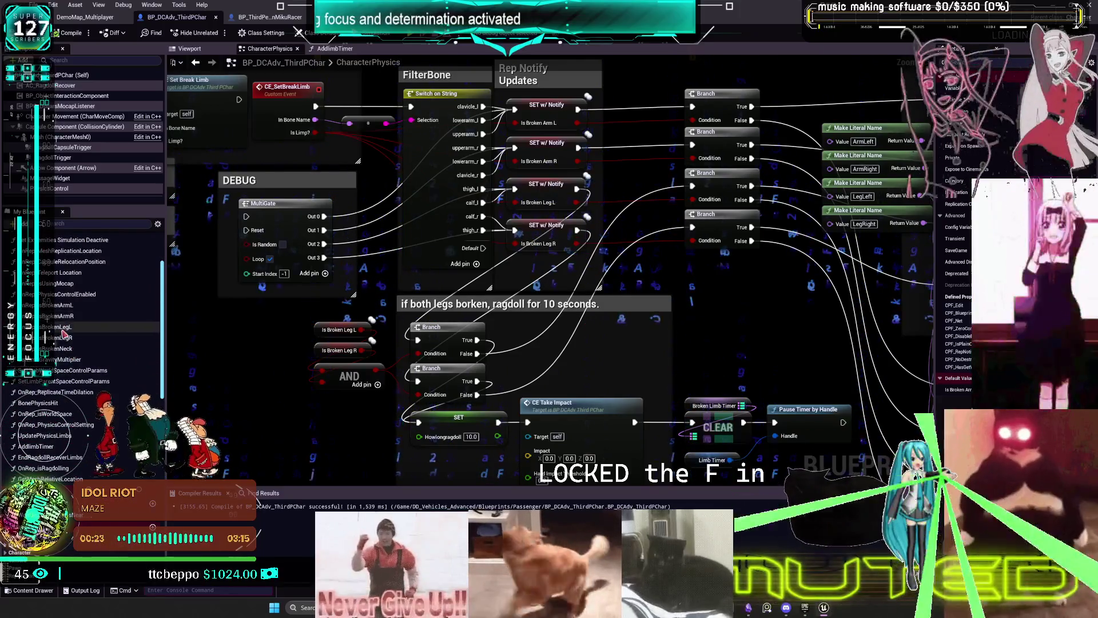
{"action": "double_click", "coordinate": [63, 305]}
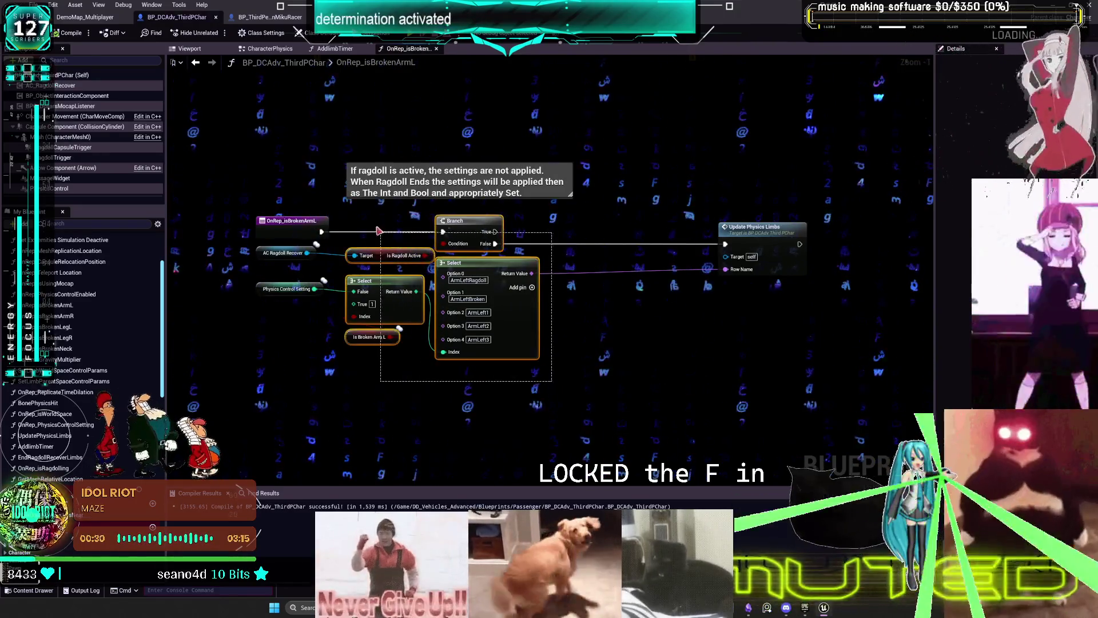
- Pull Update Physics Limbs closer to the Select node and marquee-select the nodes to collapse
{"action": "left_click_drag", "start_coordinate": [282, 260], "coordinate": [283, 262]}
{"action": "key", "text": "ctrl+a"}
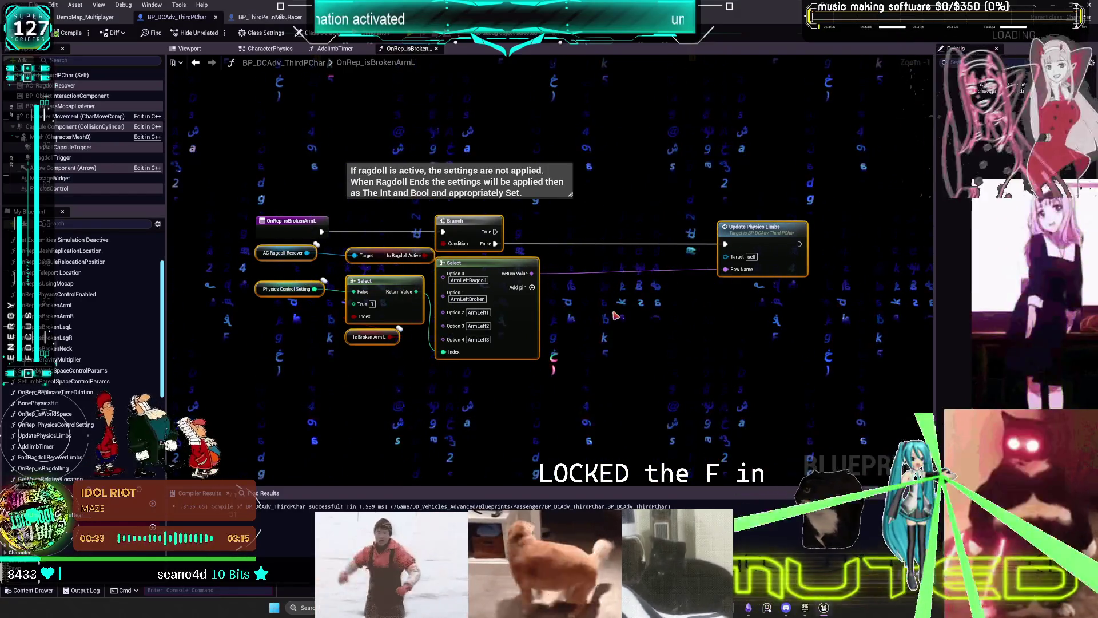
{"action": "left_click", "coordinate": [650, 359]}
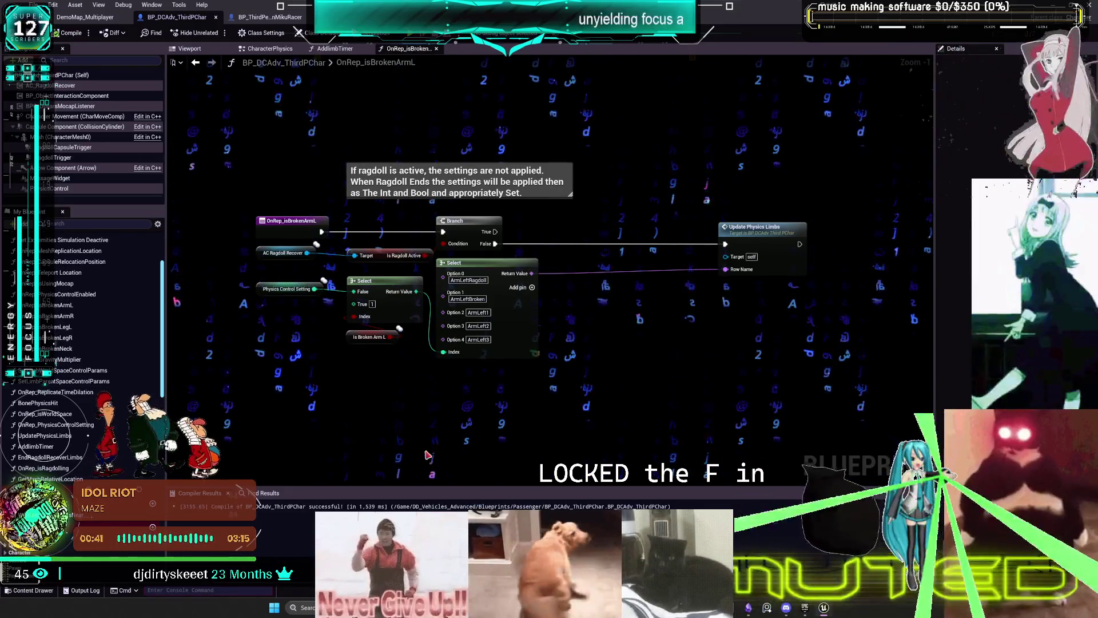
{"action": "left_click_drag", "start_coordinate": [755, 228], "coordinate": [604, 228]}
{"action": "mouse_move", "coordinate": [747, 385]}
{"action": "left_mouse_down"}
{"action": "mouse_move", "coordinate": [632, 306]}
{"action": "mouse_move", "coordinate": [343, 160]}
{"action": "mouse_move", "coordinate": [355, 255]}
{"action": "left_mouse_up"}
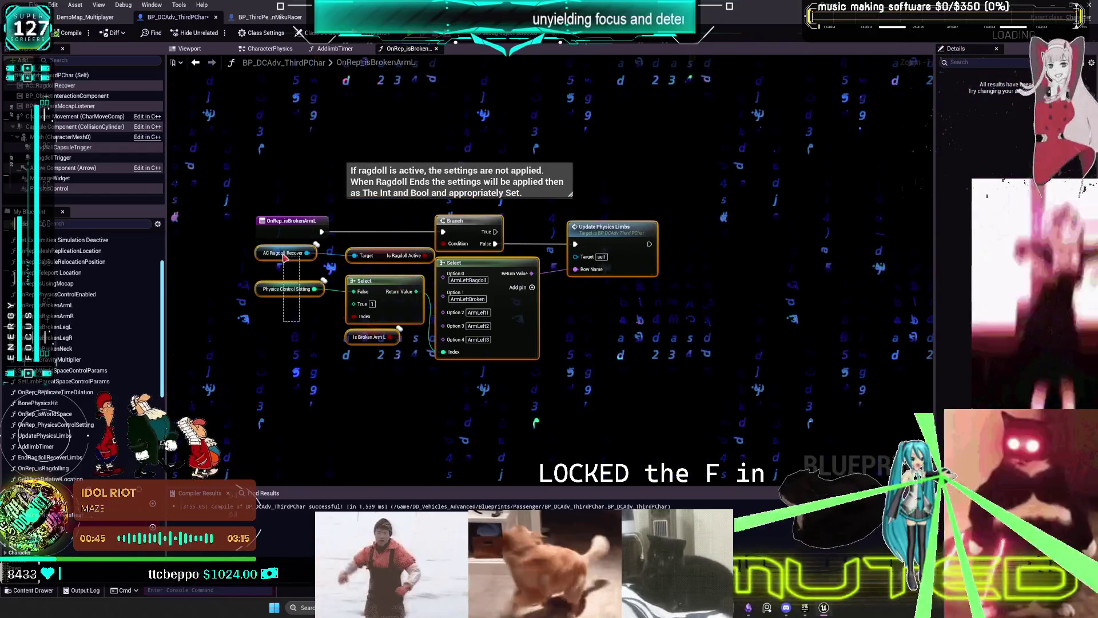
{"action": "right_click", "coordinate": [538, 307]}
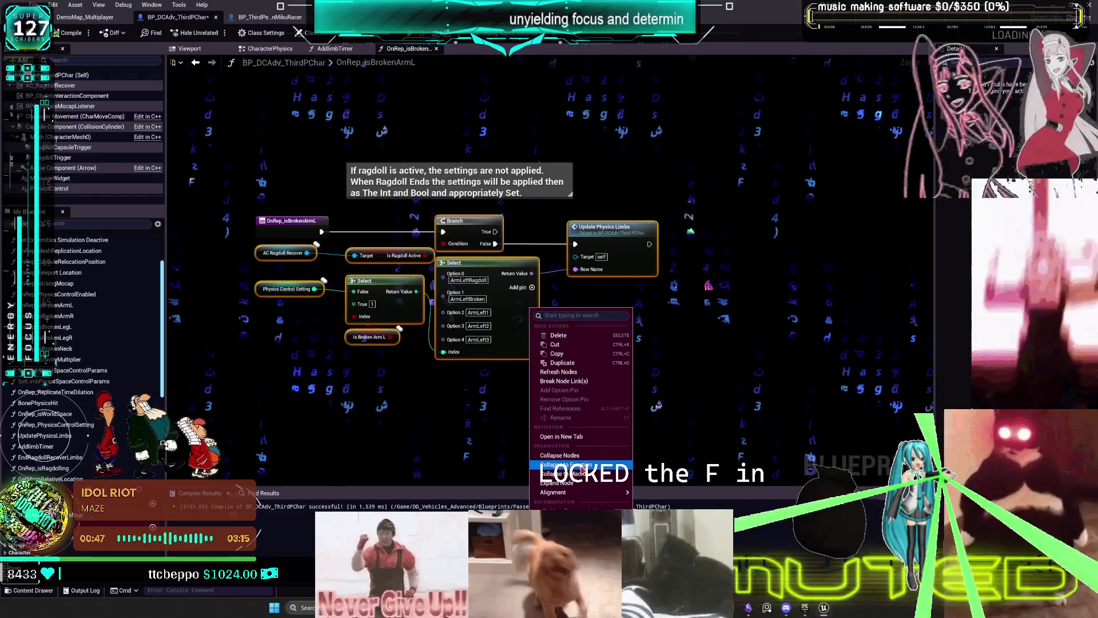
- Collapse the selected nodes into a function and open the NewFunction graph
{"action": "left_click", "coordinate": [567, 464]}
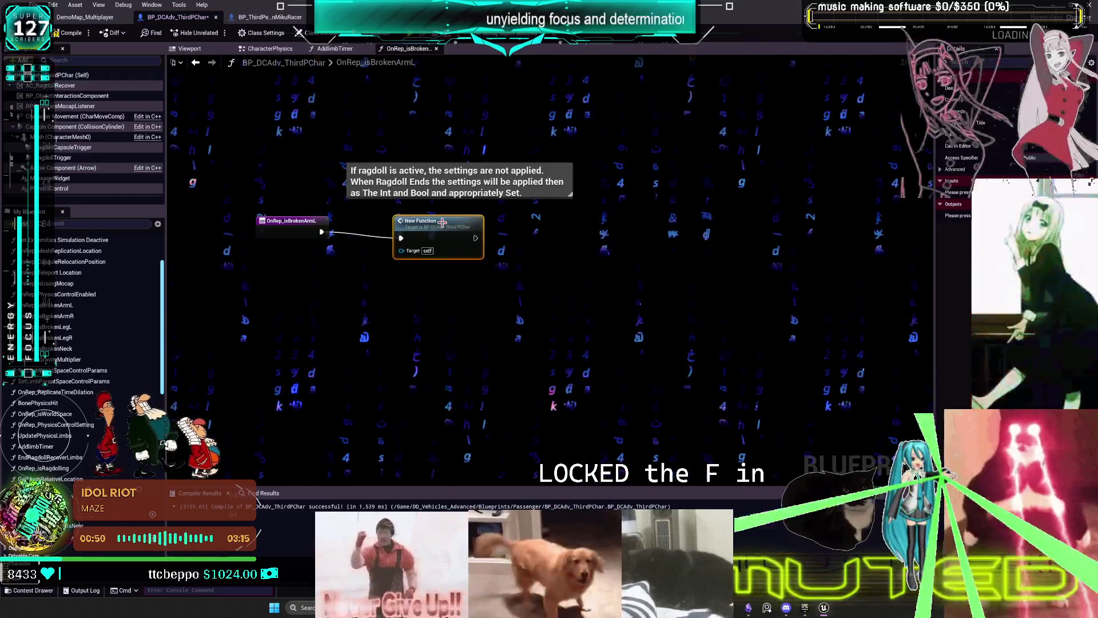
{"action": "left_click", "coordinate": [350, 310]}
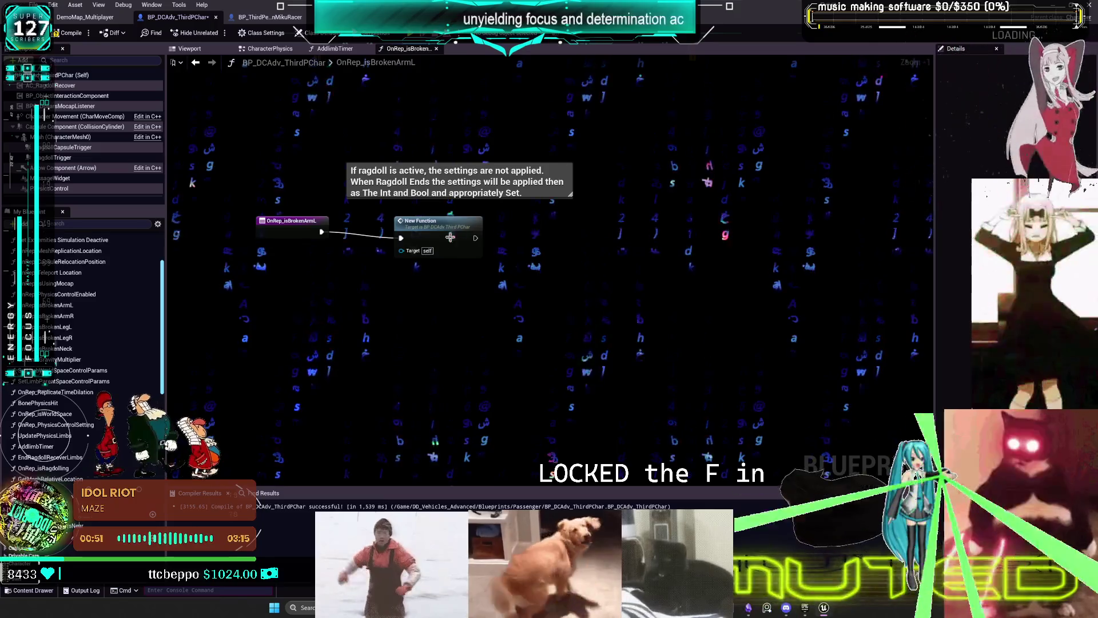
{"action": "double_click", "coordinate": [441, 245]}
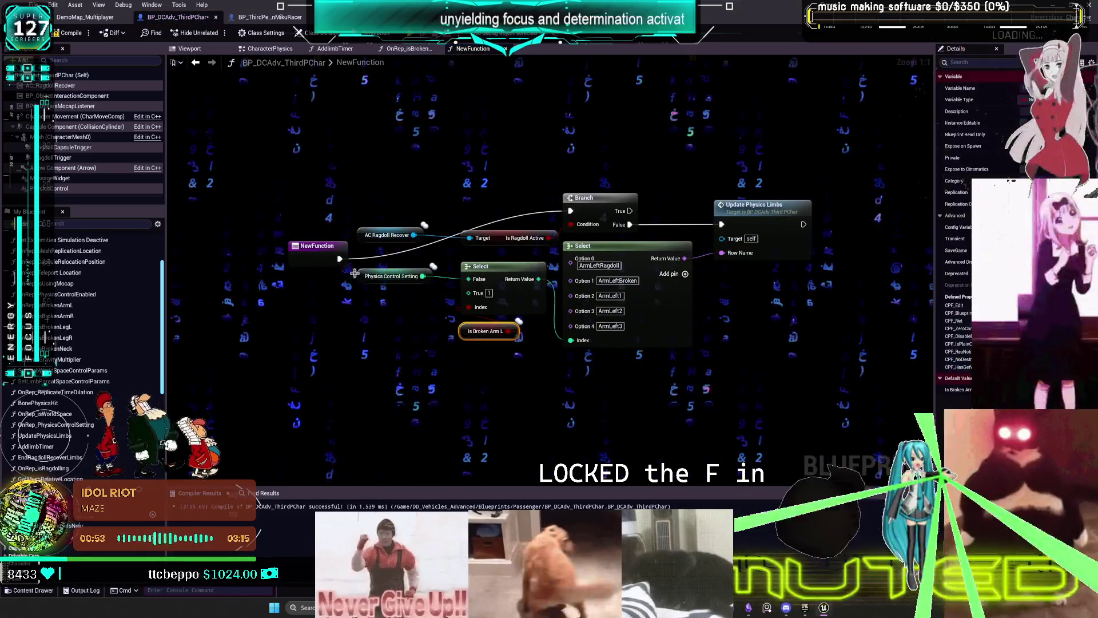
- Add an Index input wired to the Select's Index, delete Is Broken Arm L, and shift the bool Select down
{"action": "left_click", "coordinate": [199, 85]}
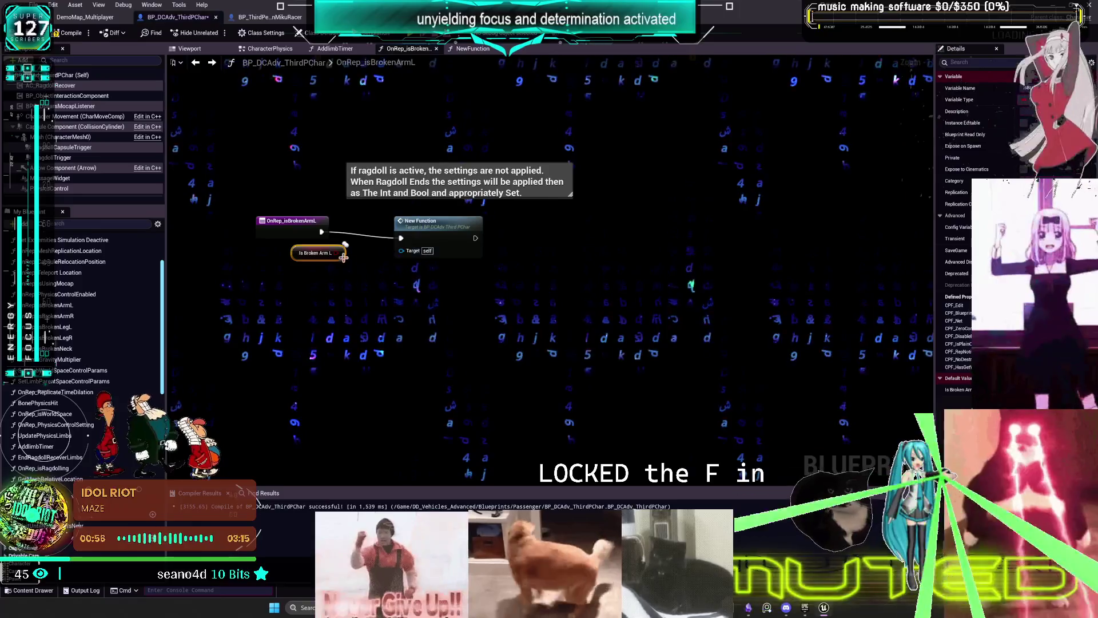
{"action": "left_click_drag", "start_coordinate": [469, 307], "coordinate": [323, 262]}
{"action": "left_click", "coordinate": [485, 331]}
{"action": "key", "text": "Delete"}
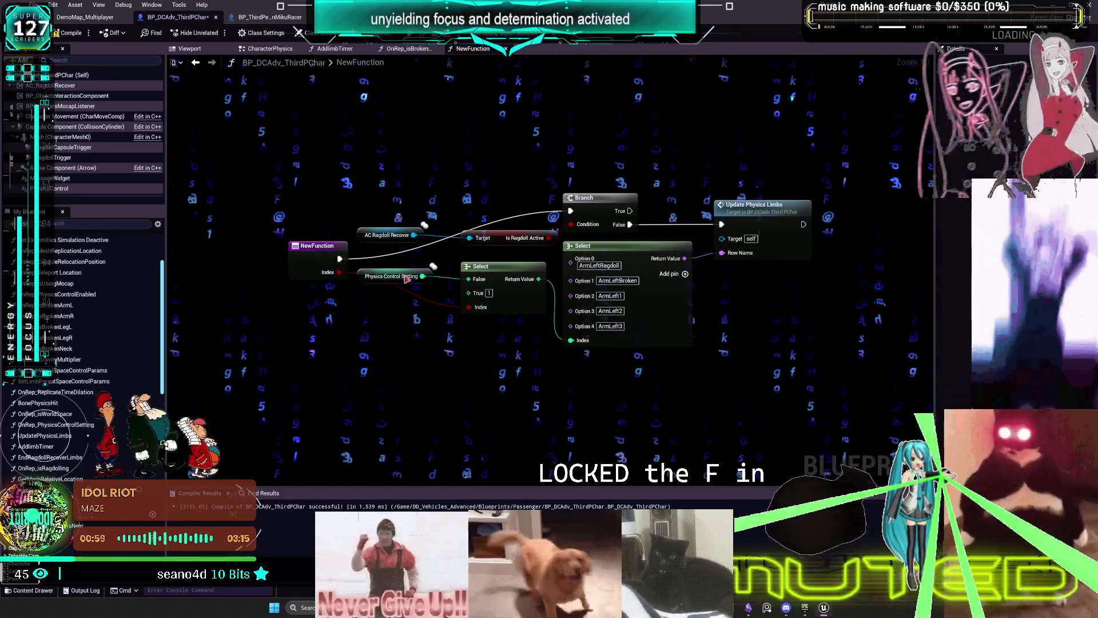
{"action": "left_click_drag", "start_coordinate": [408, 305], "coordinate": [510, 209]}
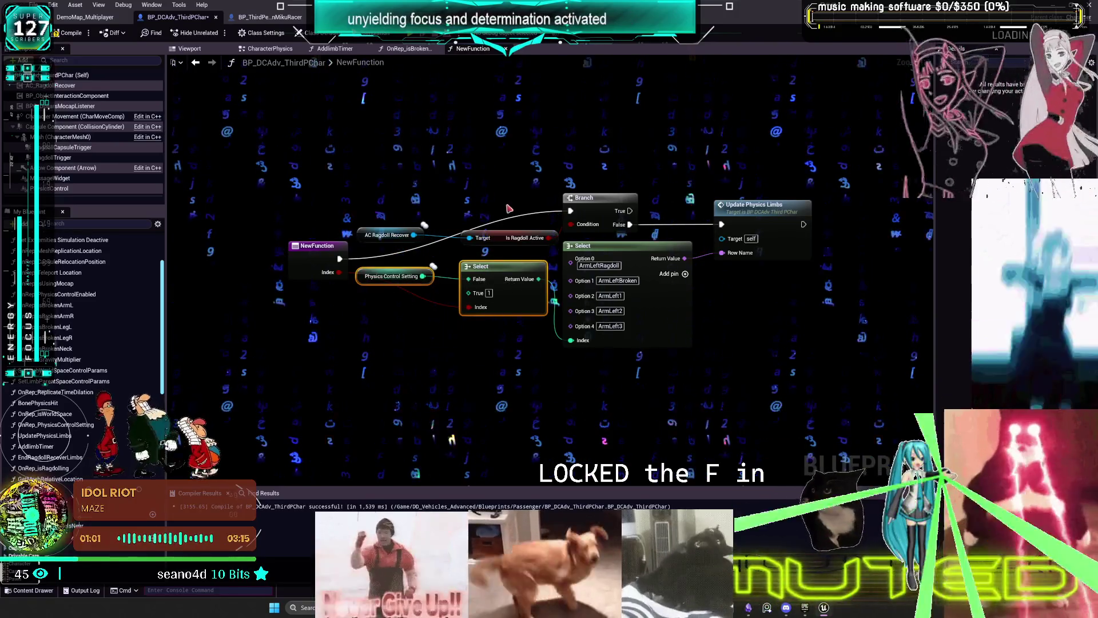
{"action": "left_click_drag", "start_coordinate": [634, 255], "coordinate": [645, 280]}
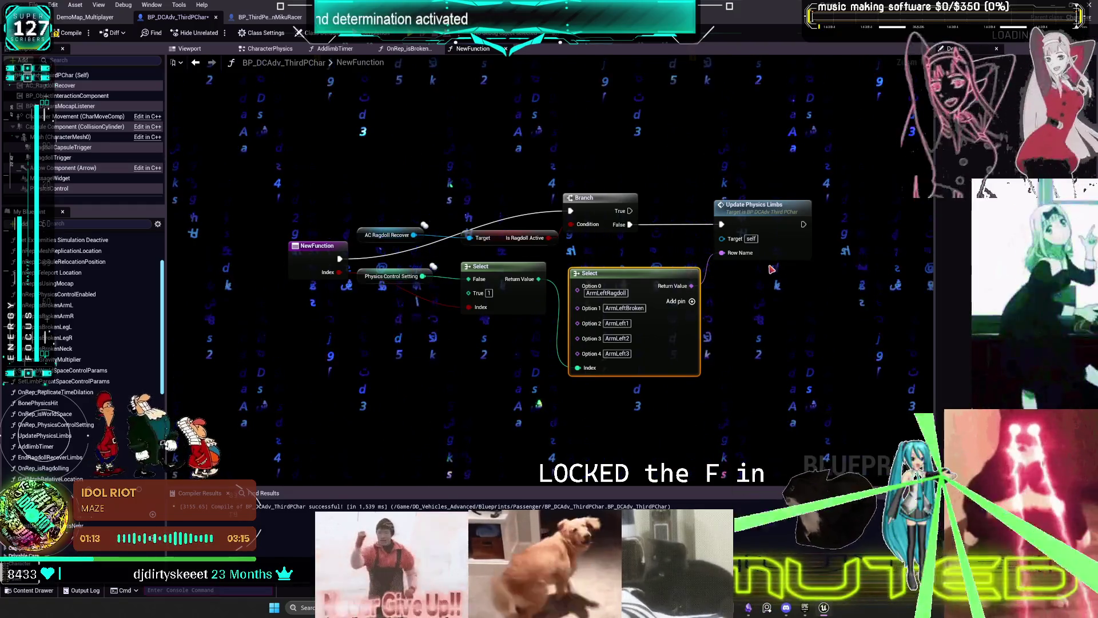
- Turn the Select node's Option 0–4 pins into NewFunction inputs
{"action": "mouse_move", "coordinate": [592, 291]}
{"action": "left_mouse_down"}
{"action": "mouse_move", "coordinate": [492, 309]}
{"action": "mouse_move", "coordinate": [309, 263]}
{"action": "left_mouse_up"}
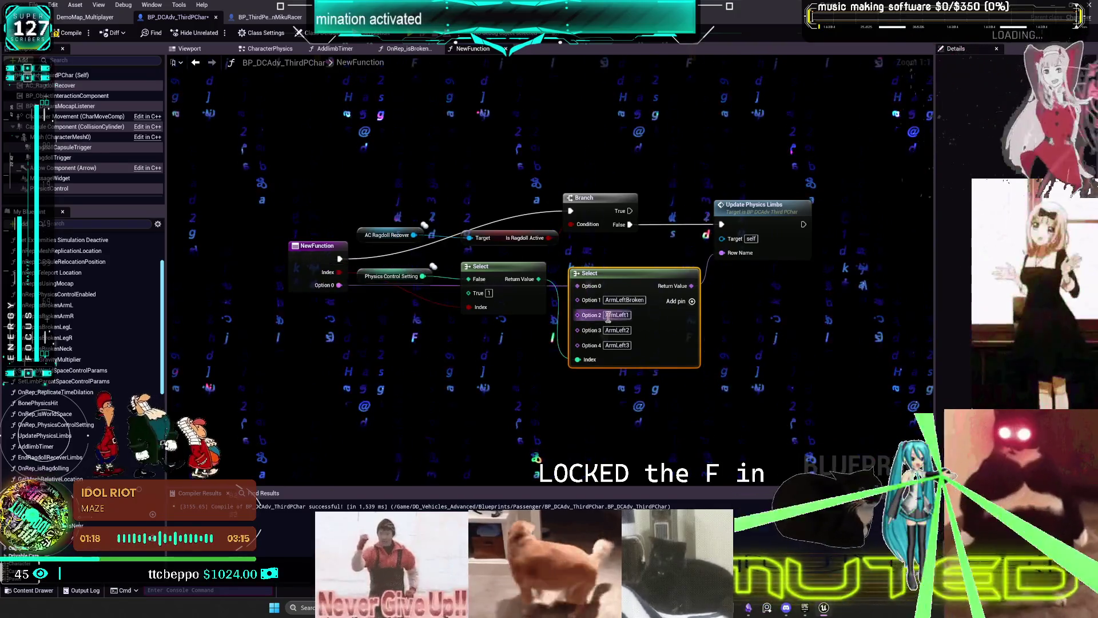
{"action": "mouse_move", "coordinate": [578, 300]}
{"action": "left_mouse_down"}
{"action": "mouse_move", "coordinate": [320, 280]}
{"action": "mouse_move", "coordinate": [320, 292]}
{"action": "left_mouse_up"}
{"action": "mouse_move", "coordinate": [577, 326]}
{"action": "left_mouse_down"}
{"action": "mouse_move", "coordinate": [321, 303]}
{"action": "mouse_move", "coordinate": [458, 327]}
{"action": "mouse_move", "coordinate": [320, 318]}
{"action": "left_mouse_up"}
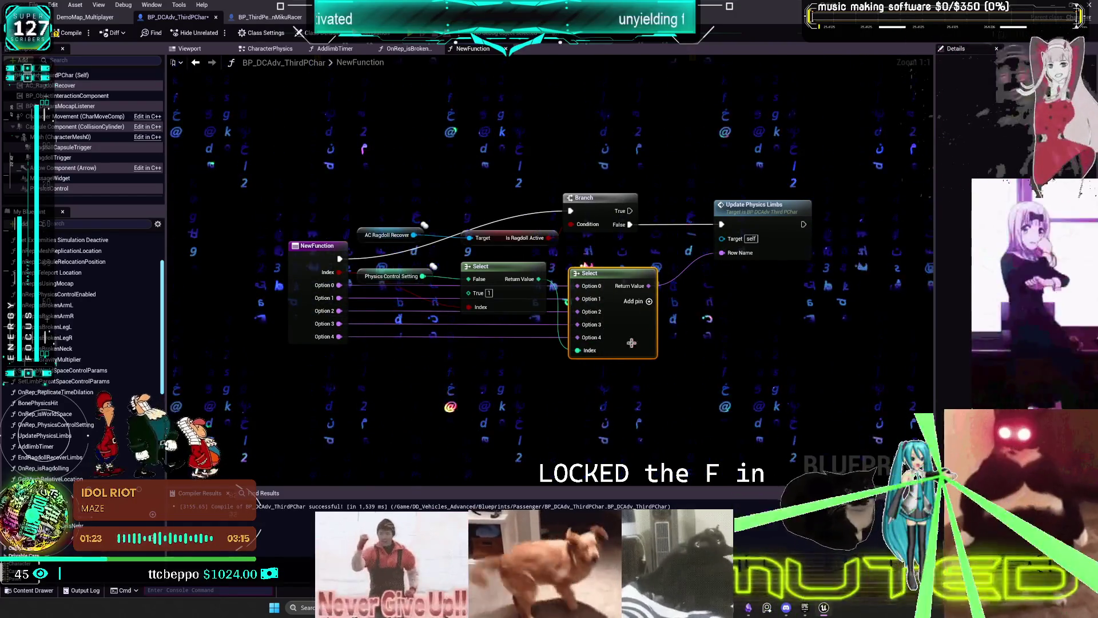
- Arrange Branch, both Selects, Physics Control Setting, Update Physics Limbs and ragdoll nodes into a tidy layout
{"action": "left_click_drag", "start_coordinate": [584, 197], "coordinate": [598, 239]}
{"action": "left_click_drag", "start_coordinate": [622, 343], "coordinate": [630, 358]}
{"action": "left_click_drag", "start_coordinate": [528, 303], "coordinate": [555, 407]}
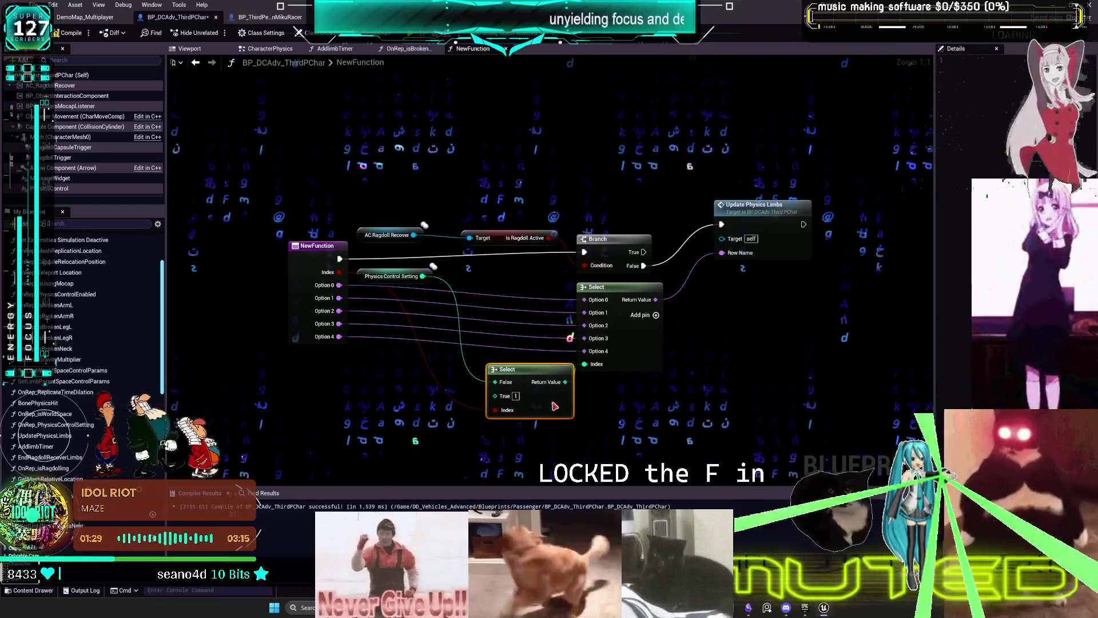
{"action": "left_click_drag", "start_coordinate": [372, 286], "coordinate": [500, 355]}
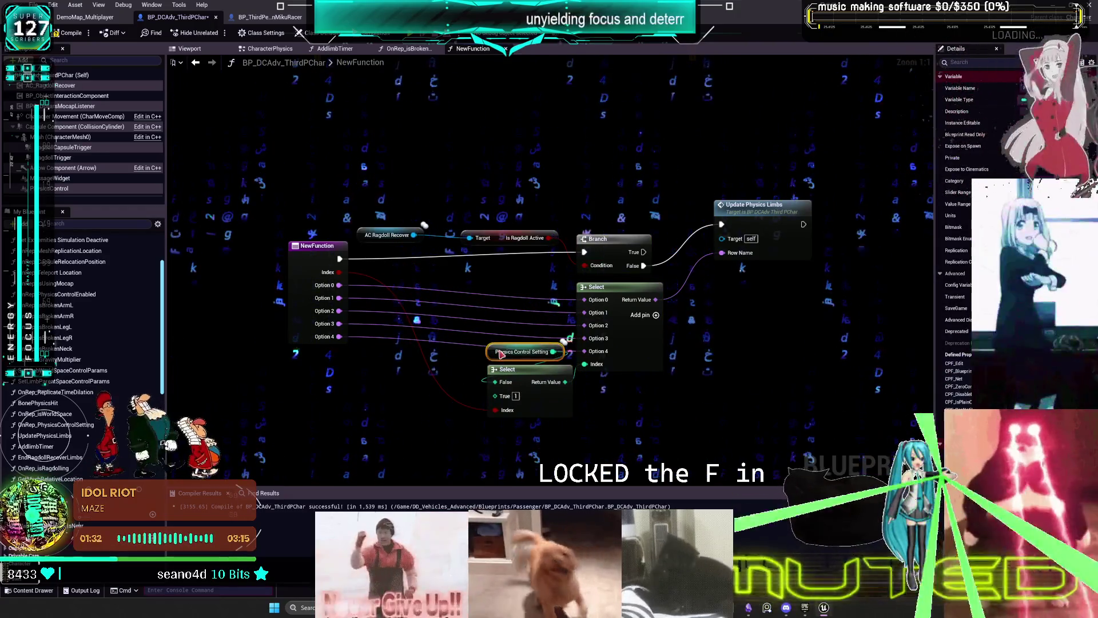
{"action": "left_click_drag", "start_coordinate": [641, 336], "coordinate": [640, 332]}
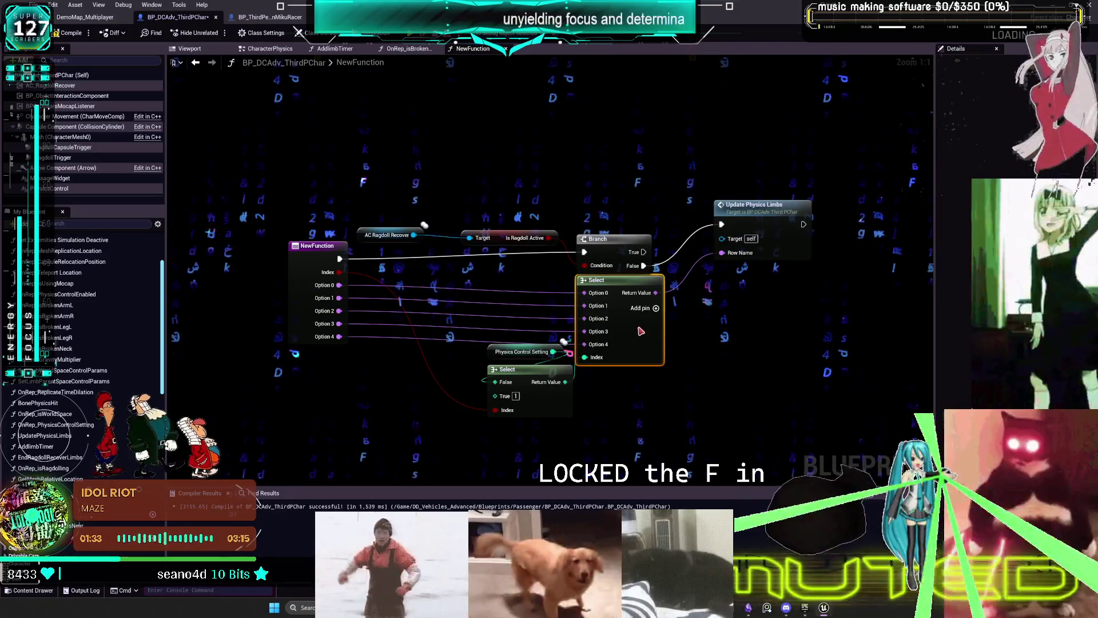
{"action": "left_click_drag", "start_coordinate": [786, 231], "coordinate": [784, 256]}
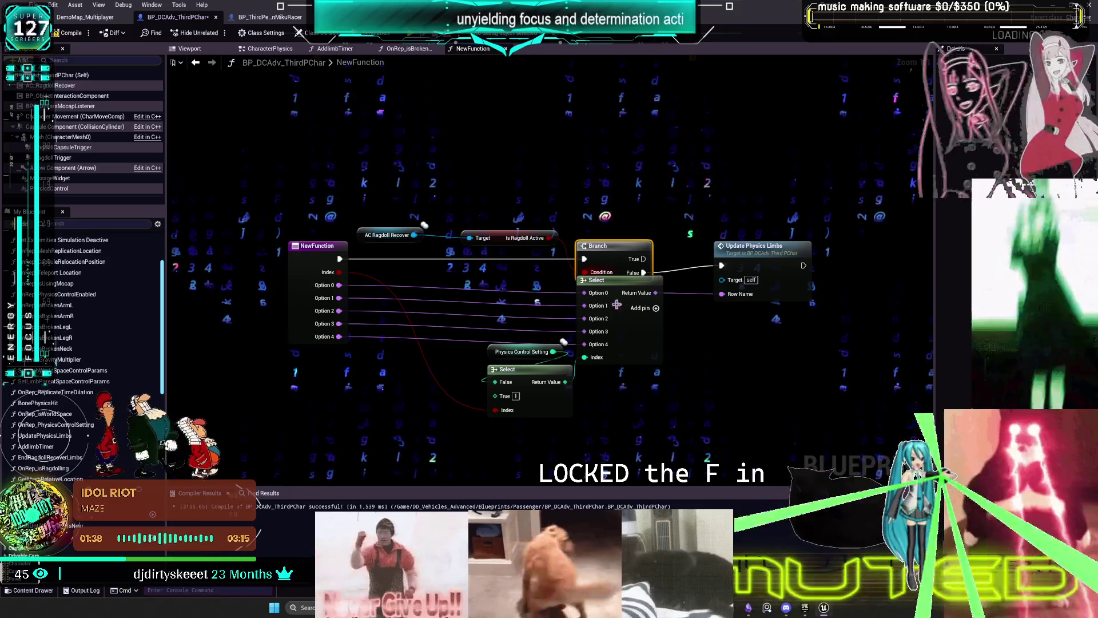
{"action": "left_click_drag", "start_coordinate": [612, 285], "coordinate": [613, 291]}
{"action": "mouse_move", "coordinate": [754, 263]}
{"action": "left_mouse_down"}
{"action": "mouse_move", "coordinate": [741, 278]}
{"action": "mouse_move", "coordinate": [722, 269]}
{"action": "left_mouse_up"}
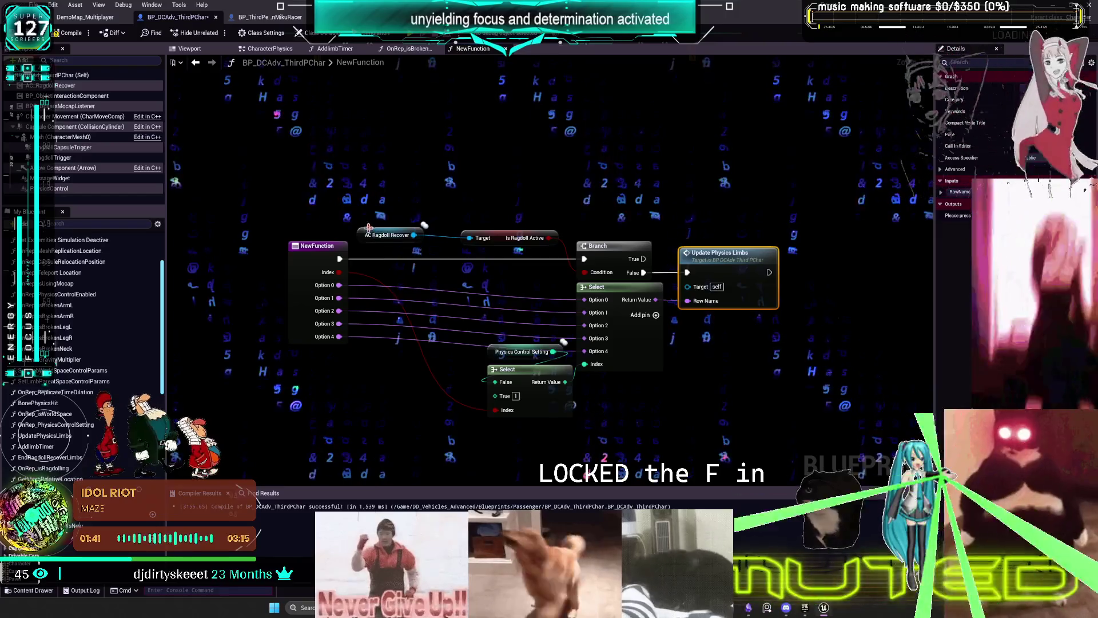
{"action": "mouse_move", "coordinate": [477, 219]}
{"action": "left_mouse_down"}
{"action": "mouse_move", "coordinate": [578, 213]}
{"action": "mouse_move", "coordinate": [616, 234]}
{"action": "left_mouse_up"}
{"action": "mouse_move", "coordinate": [483, 340]}
{"action": "left_mouse_down"}
{"action": "mouse_move", "coordinate": [533, 402]}
{"action": "mouse_move", "coordinate": [485, 375]}
{"action": "left_mouse_up"}
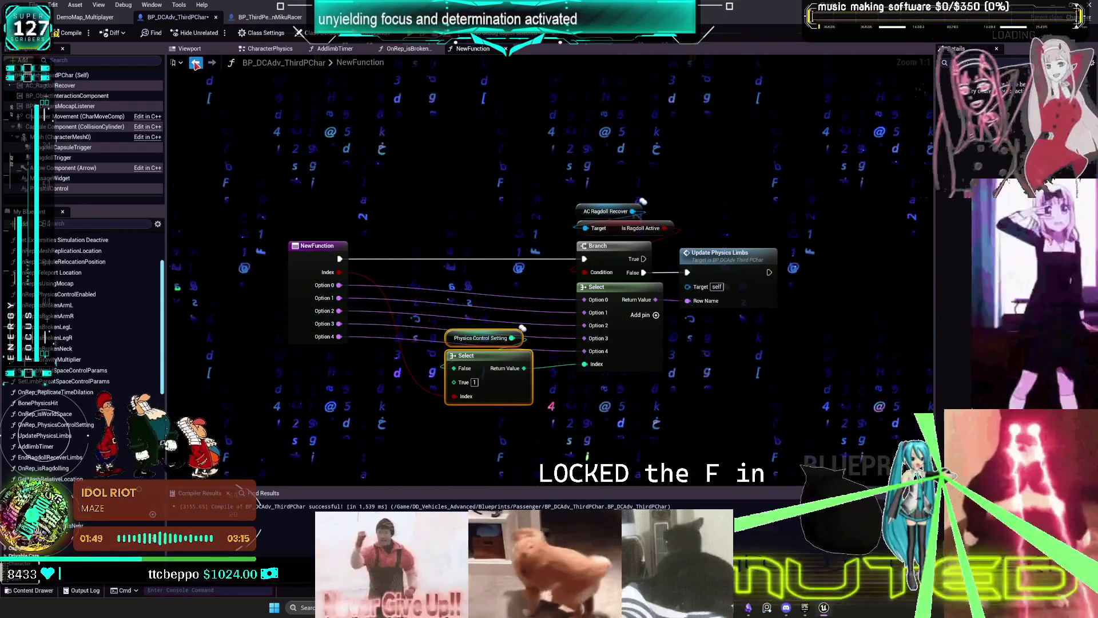
{"action": "left_click", "coordinate": [195, 62]}
- Wire Is Broken Arm L into New Function's Index, then open the DT_Physics Setup data table
{"action": "left_click_drag", "start_coordinate": [420, 231], "coordinate": [475, 253]}
{"action": "left_click_drag", "start_coordinate": [373, 244], "coordinate": [383, 250]}
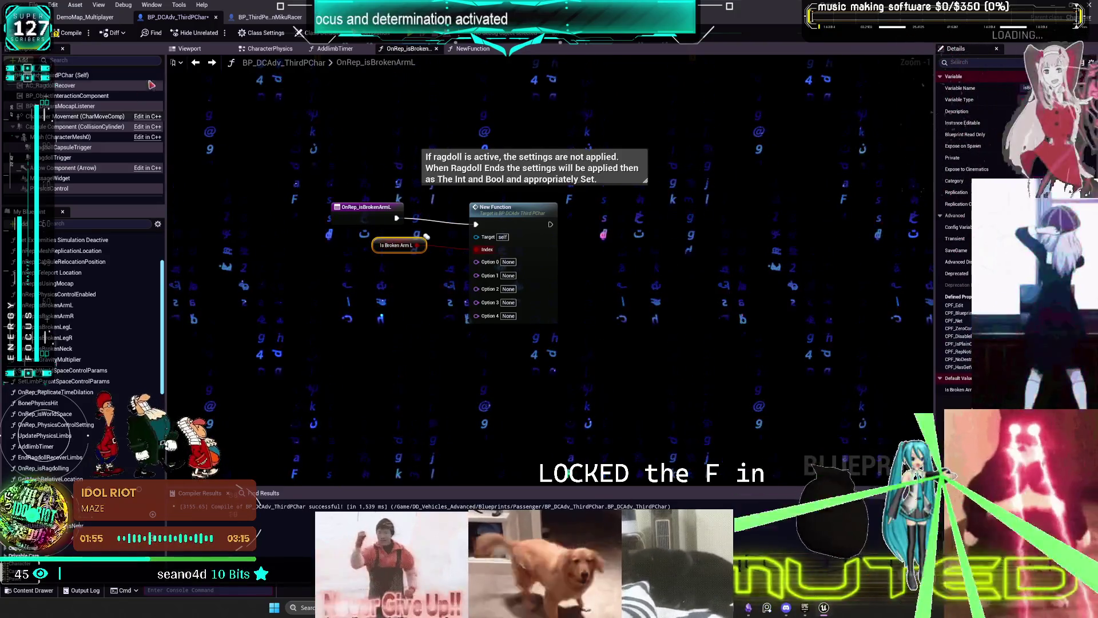
{"action": "left_click", "coordinate": [98, 15]}
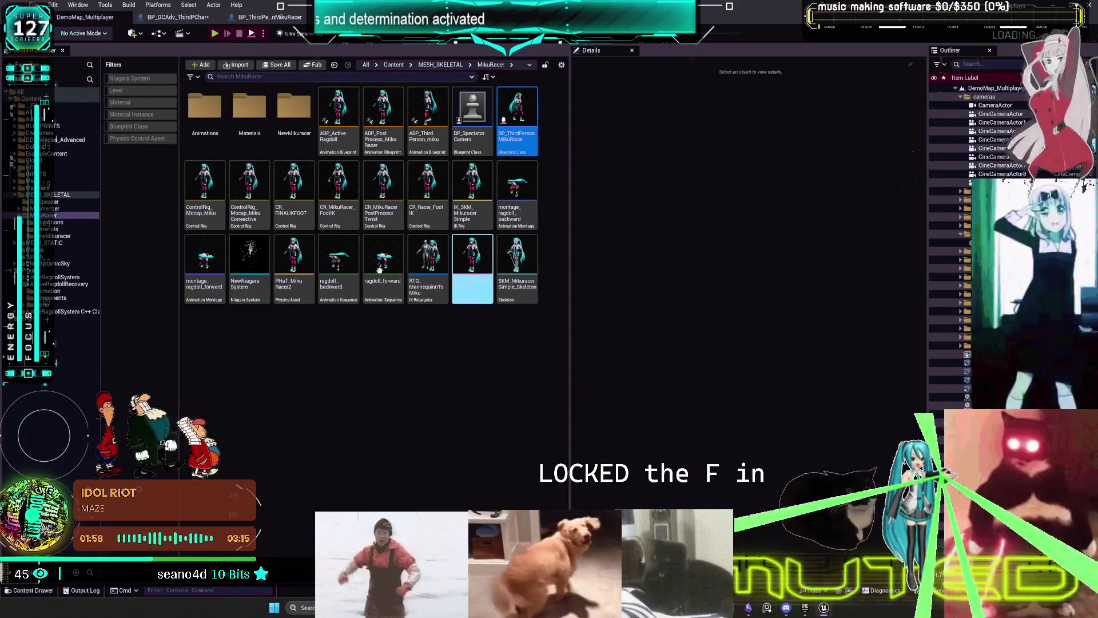
{"action": "left_click", "coordinate": [64, 139]}
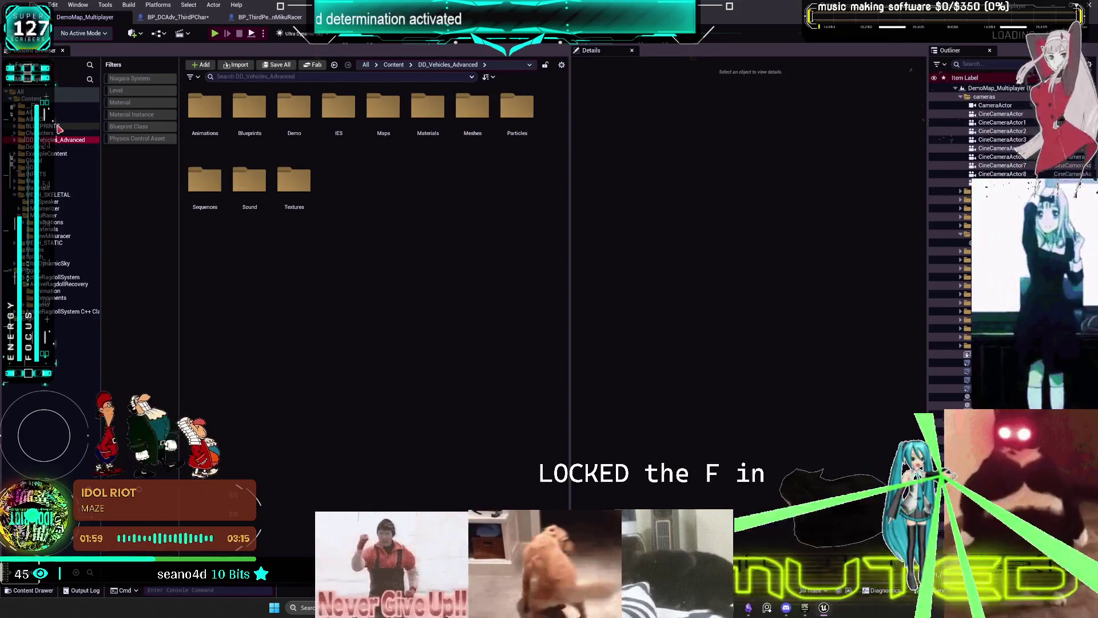
{"action": "left_click", "coordinate": [59, 127]}
{"action": "double_click", "coordinate": [331, 209]}
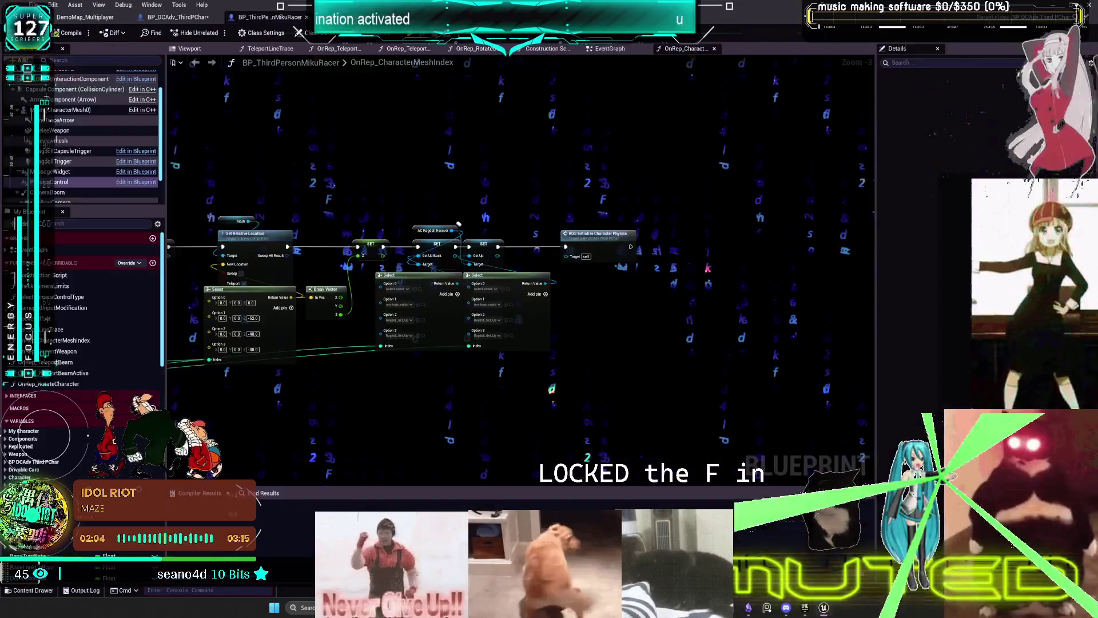
- Check BP_ThirdPersonMikuRacer's OnRep_CharacterMeshIndex logic, then return to BP_DCAdv_ThirdPChar's OnRep_isBrokenArmL graph
{"action": "left_click", "coordinate": [270, 17]}
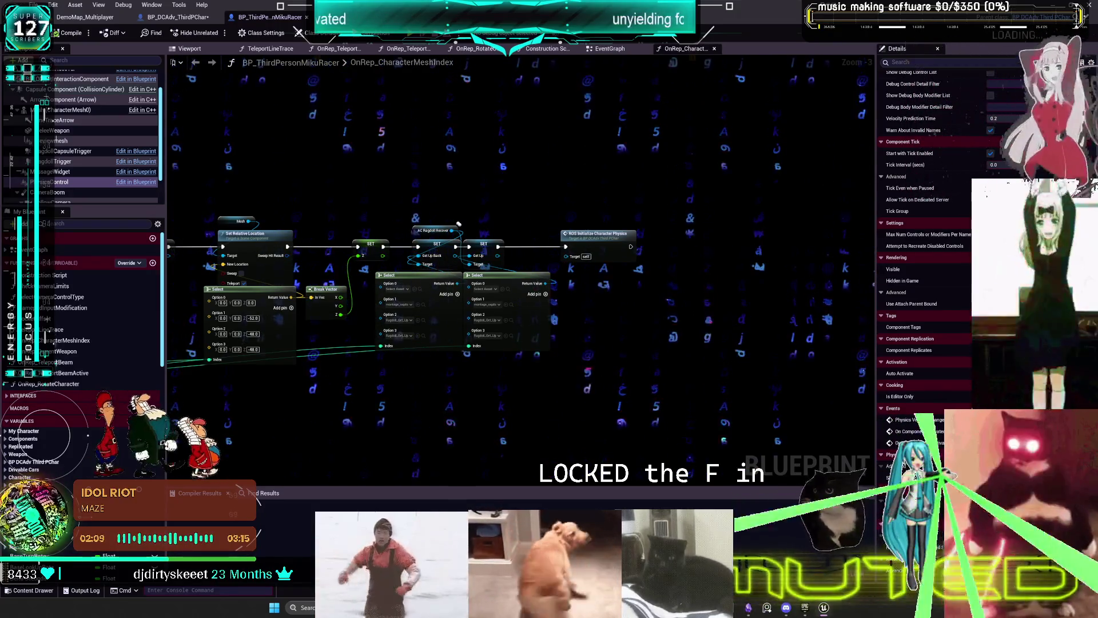
{"action": "left_click_drag", "start_coordinate": [312, 193], "coordinate": [839, 167]}
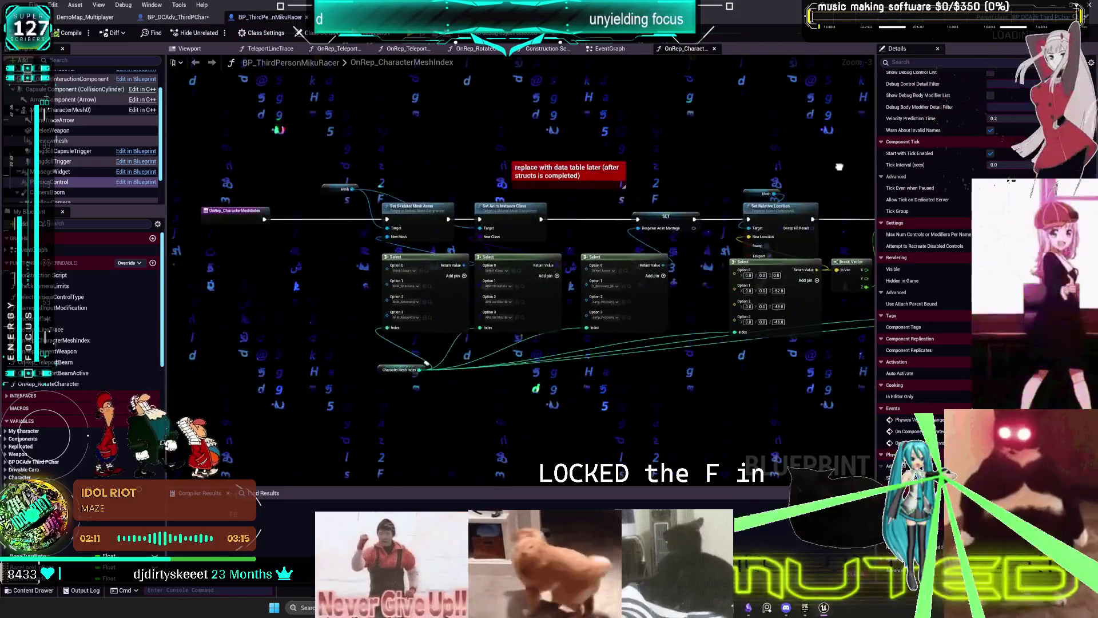
{"action": "left_click", "coordinate": [177, 16]}
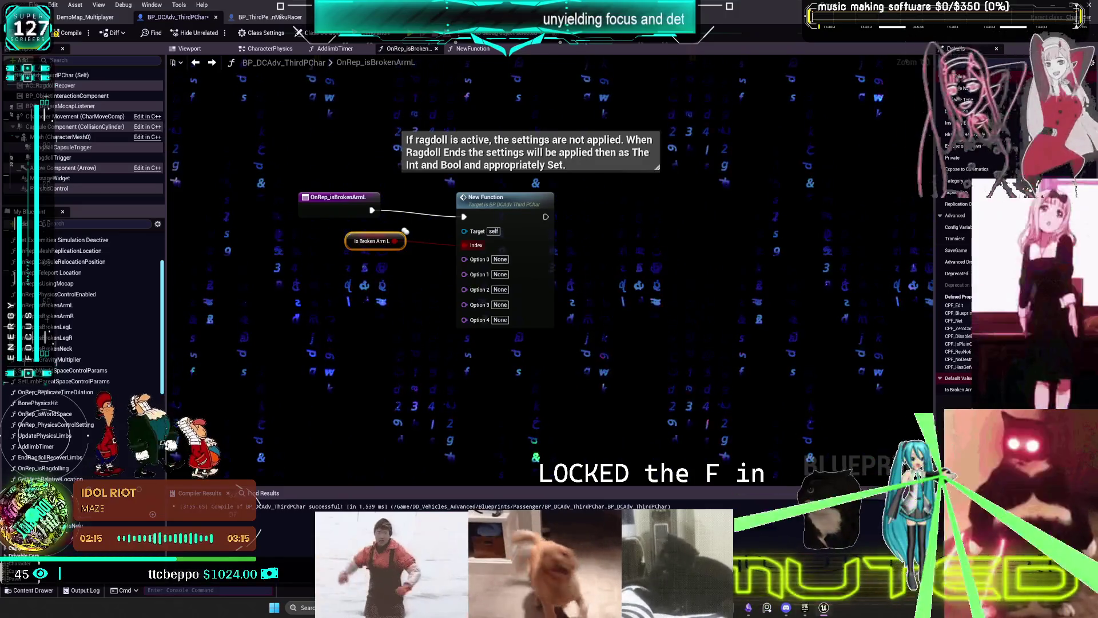
- Fill Option 0–4 with ArmLeftRagdoll, ArmLeftBroken, ArmLeft1, ArmLeft2 and ArmLeft3
{"action": "left_click", "coordinate": [500, 259]}
{"action": "type", "text": "ArmLeftRagdoll"}
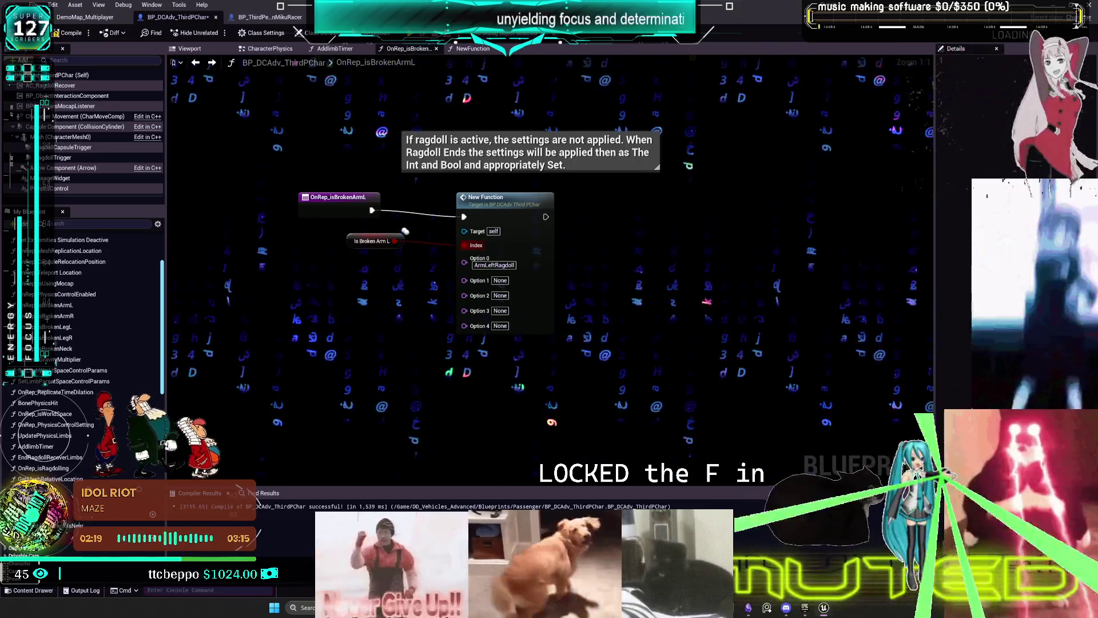
{"action": "left_click", "coordinate": [500, 281]}
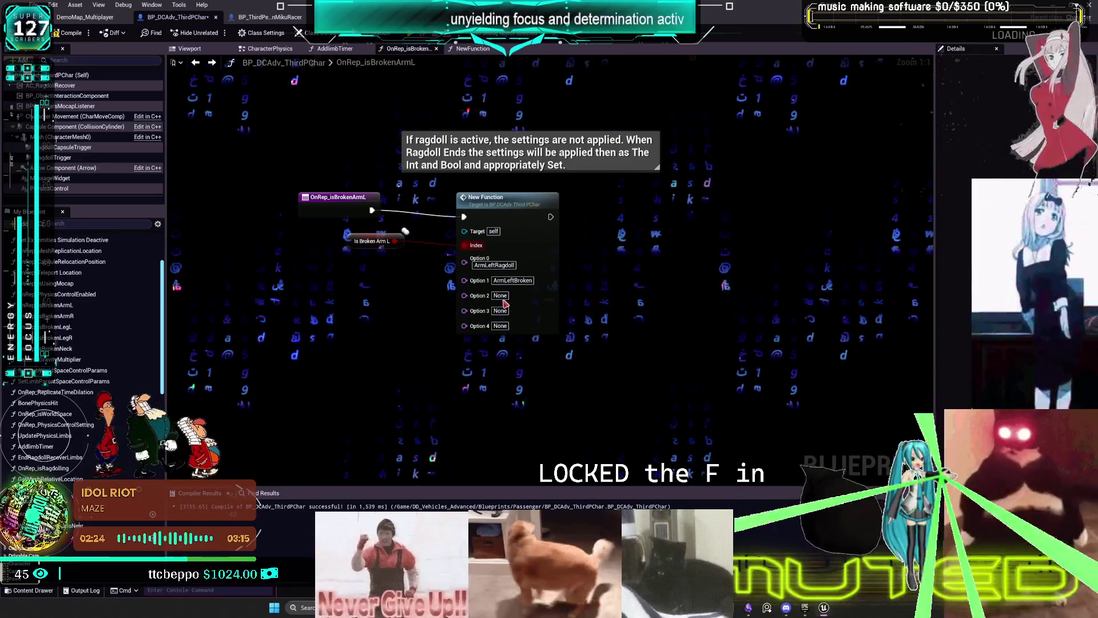
{"action": "type", "text": "ArmLeft1"}
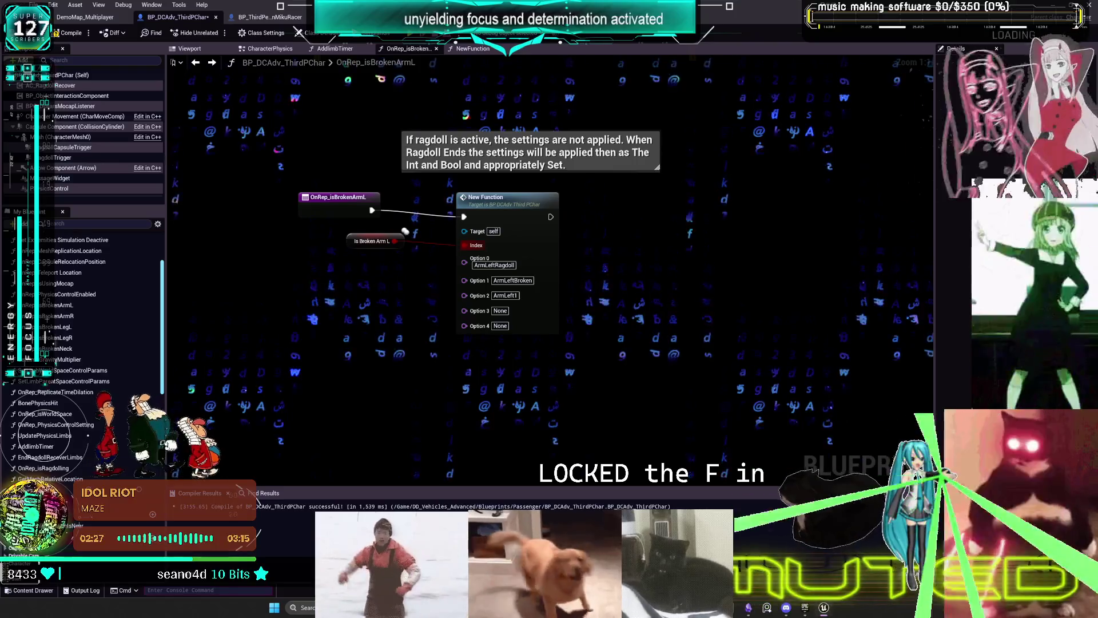
{"action": "left_click", "coordinate": [500, 311]}
{"action": "type", "text": "ArmLeft2"}
{"action": "key", "text": "Return"}
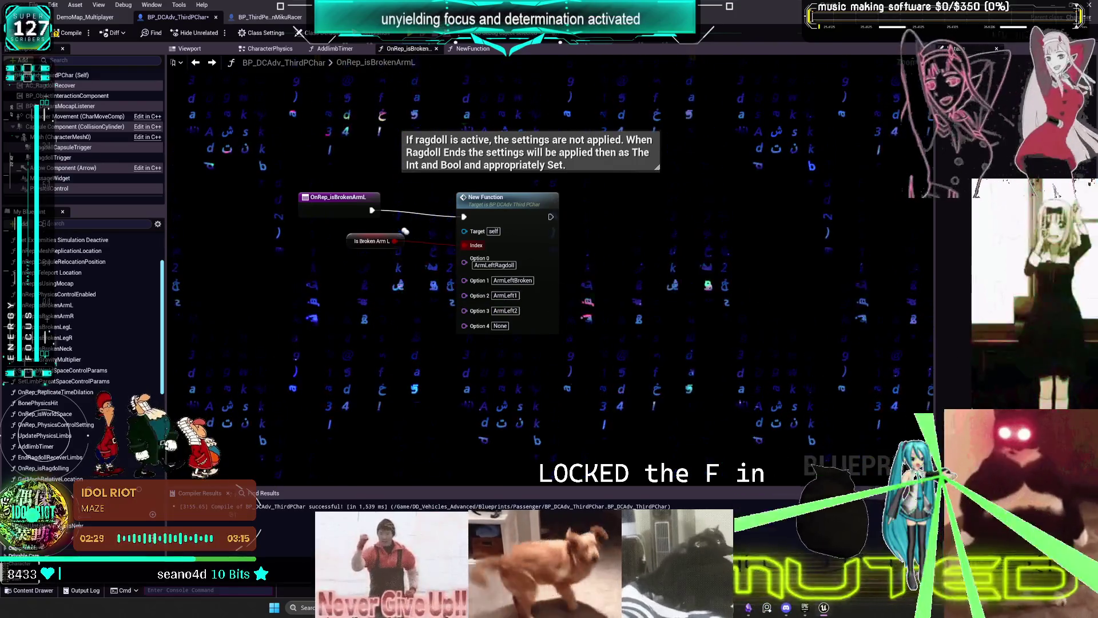
{"action": "left_click", "coordinate": [501, 326]}
{"action": "type", "text": "ArmLeft3"}
{"action": "key", "text": "Return"}
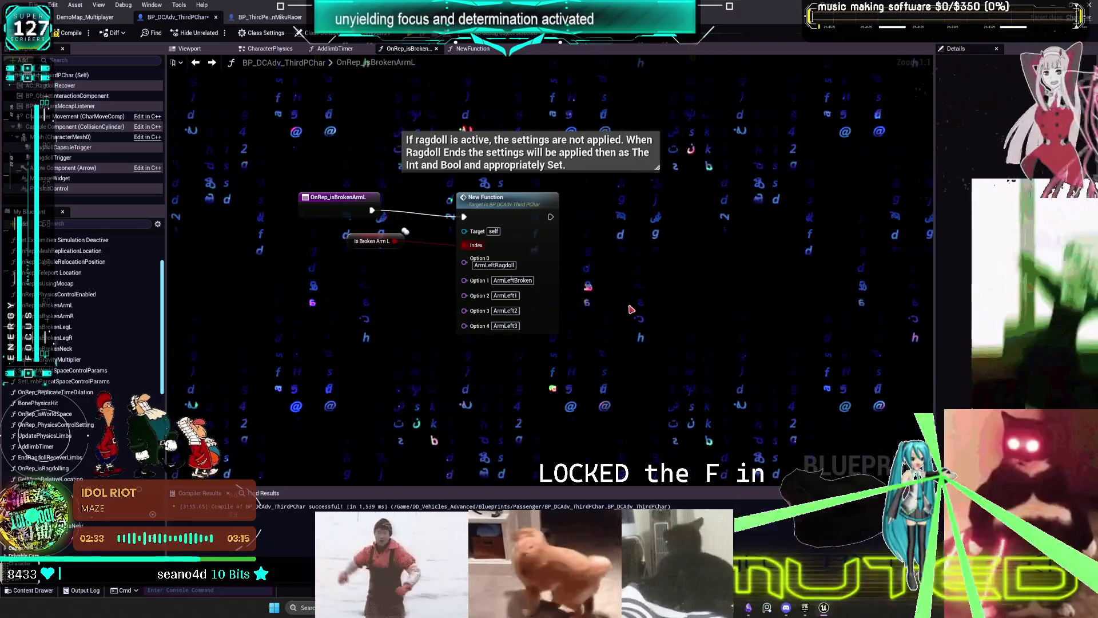
- Align the event node, compile, check the Per Limb Settings node, and open OnRep_isBrokenArmR
{"action": "left_click_drag", "start_coordinate": [345, 212], "coordinate": [371, 217]}
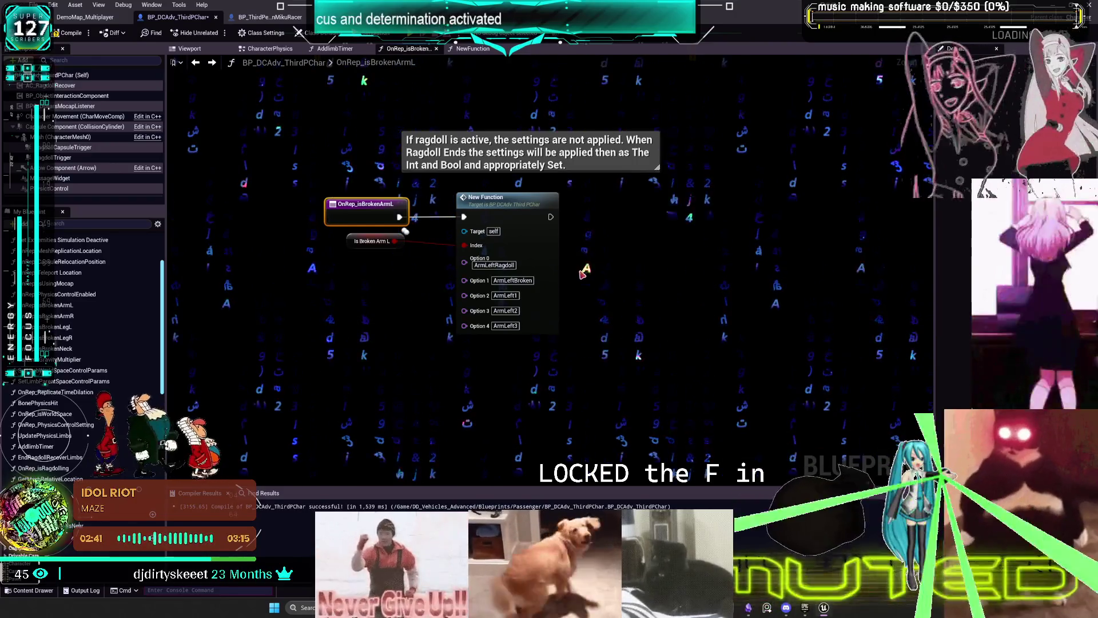
{"action": "left_click", "coordinate": [66, 33]}
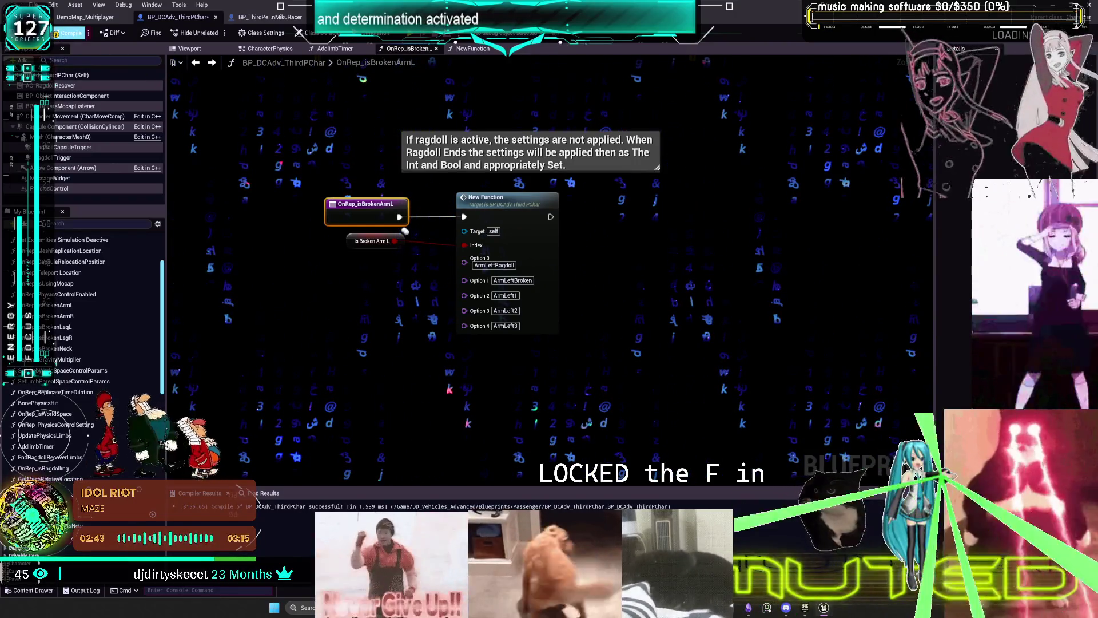
{"action": "left_click", "coordinate": [544, 202]}
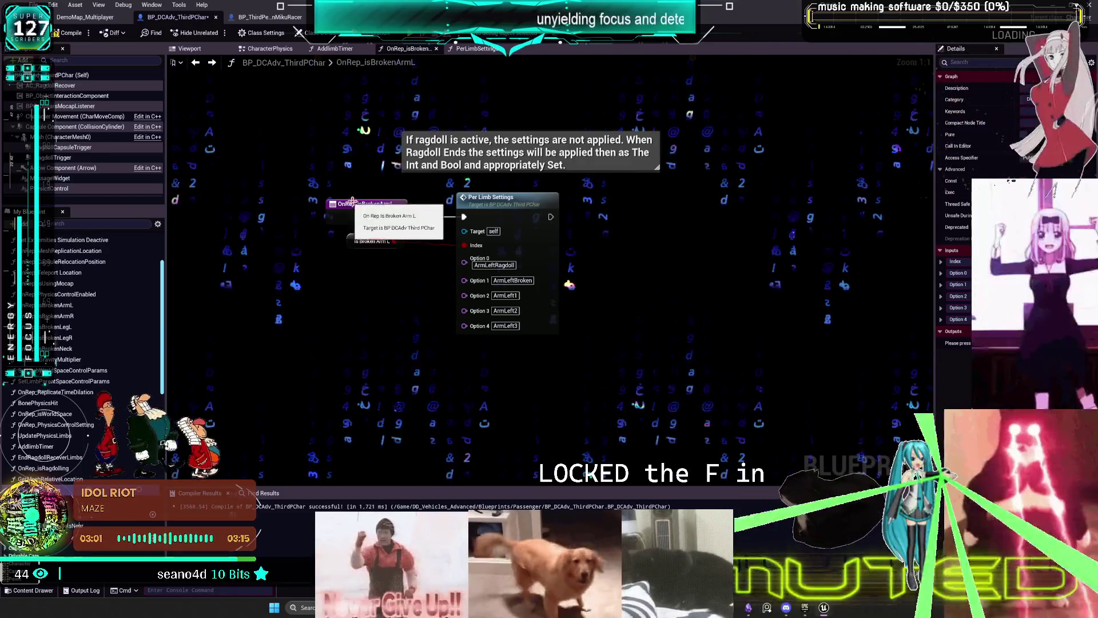
{"action": "left_click", "coordinate": [554, 286]}
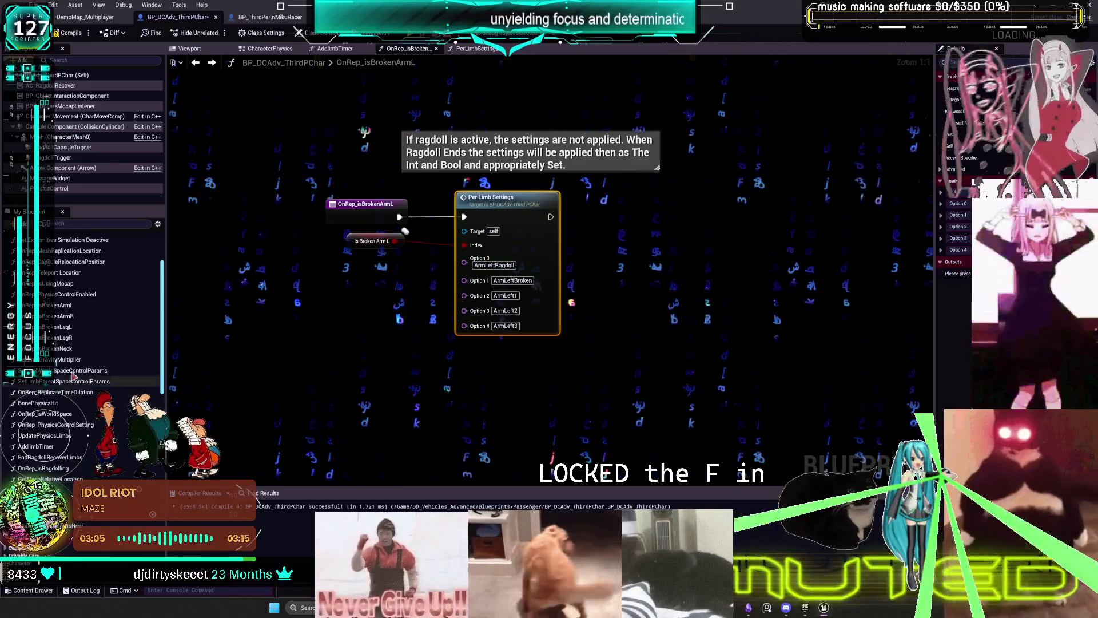
{"action": "double_click", "coordinate": [58, 316]}
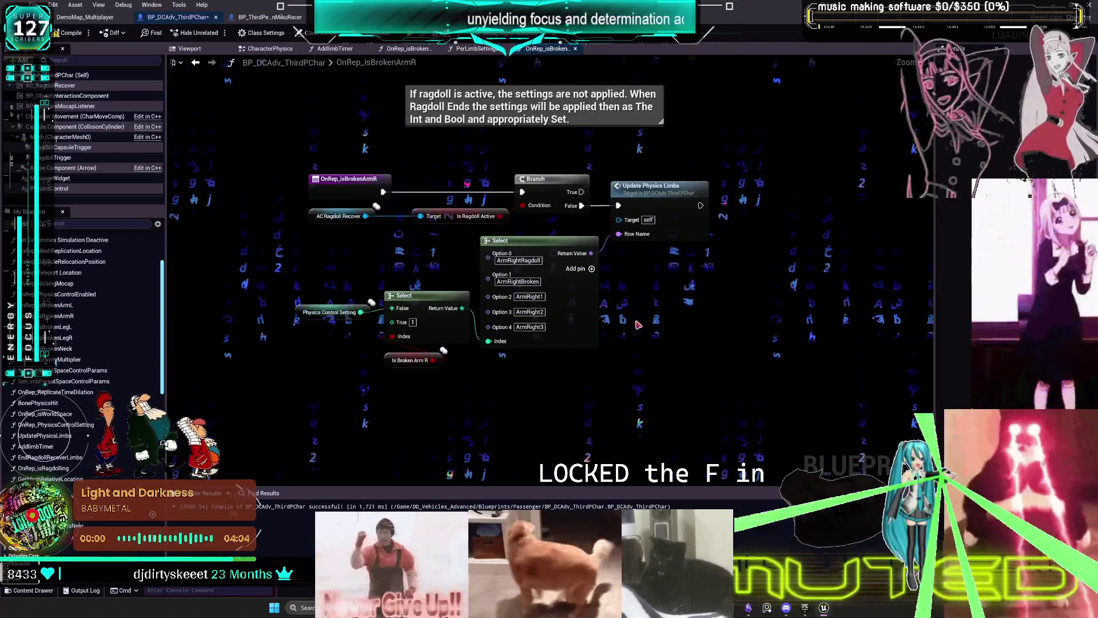
- Paste Per Limb Settings into OnRep_isBrokenArmR and set Options 0 and 1 to ArmRightRagdoll and ArmRightBroken
{"action": "key", "text": "ctrl+v"}
{"action": "double_click", "coordinate": [519, 261]}
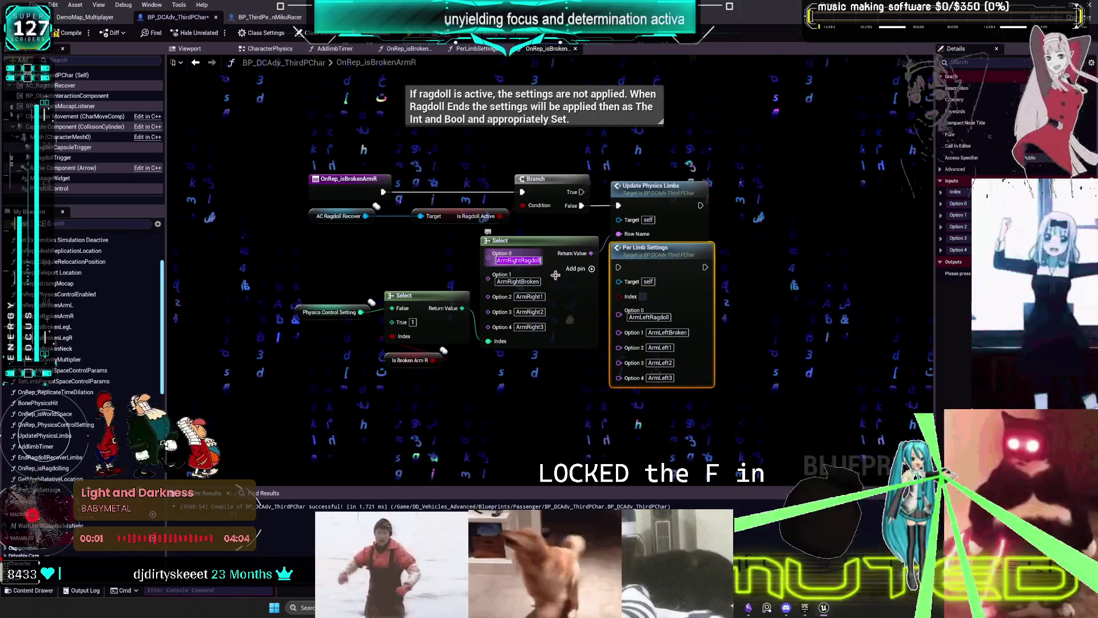
{"action": "key", "text": "ctrl+x"}
{"action": "double_click", "coordinate": [649, 317]}
{"action": "key", "text": "ctrl+v"}
{"action": "double_click", "coordinate": [530, 291]}
{"action": "double_click", "coordinate": [517, 275]}
{"action": "key", "text": "ctrl+x"}
{"action": "double_click", "coordinate": [668, 332]}
{"action": "key", "text": "ctrl+v"}
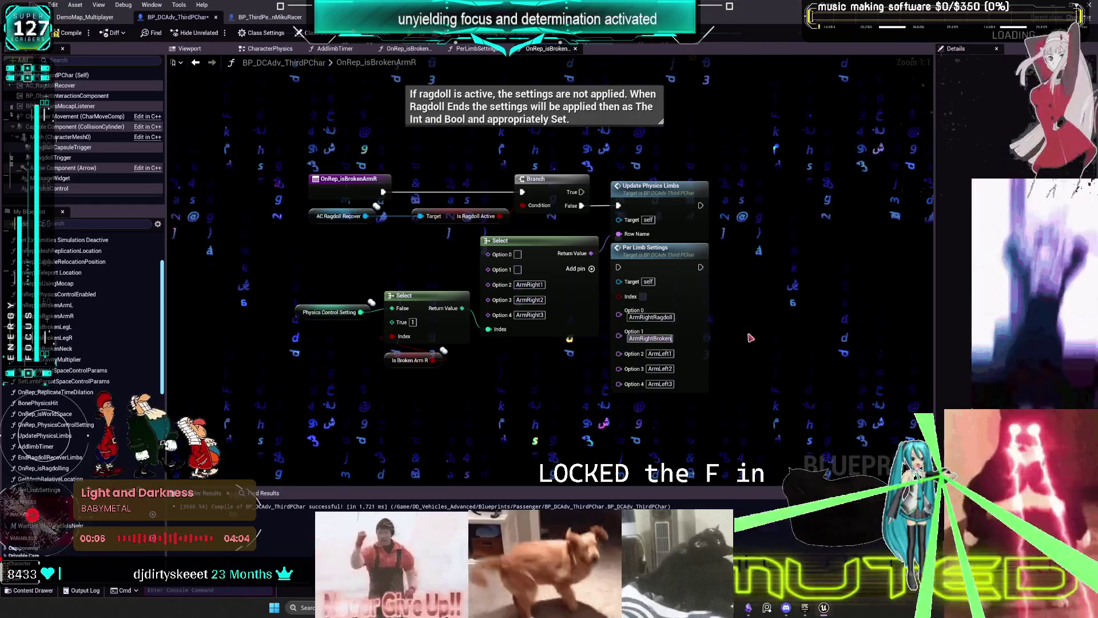
- Fill the remaining options with ArmRight1, ArmRight2 and ArmRight3
{"action": "double_click", "coordinate": [532, 284]}
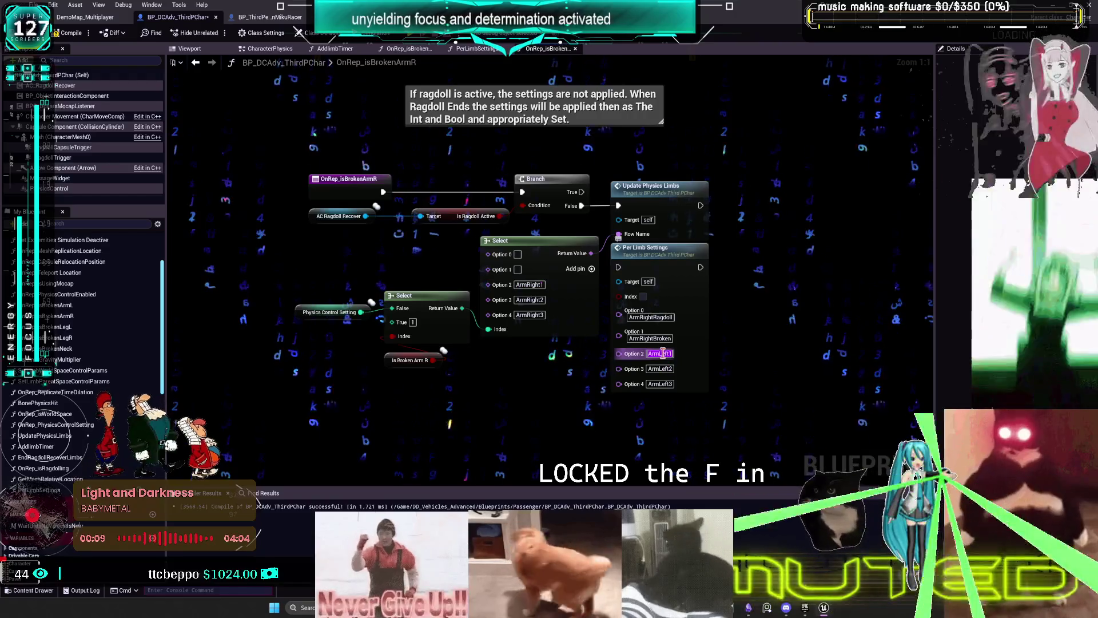
{"action": "double_click", "coordinate": [527, 301]}
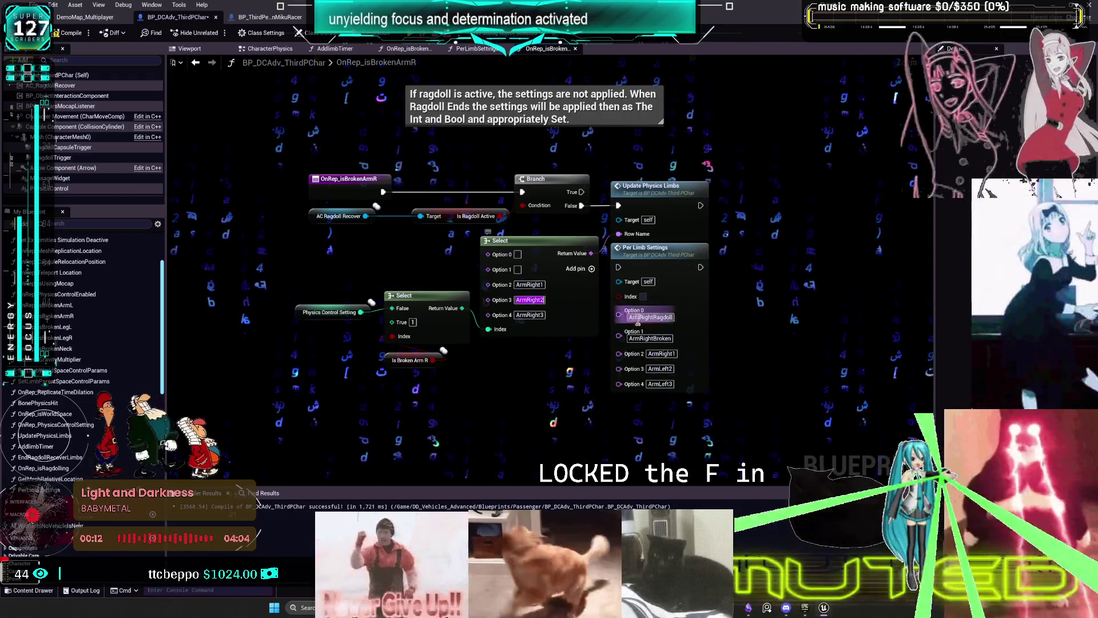
{"action": "key", "text": "ctrl+v"}
{"action": "key", "text": "Return"}
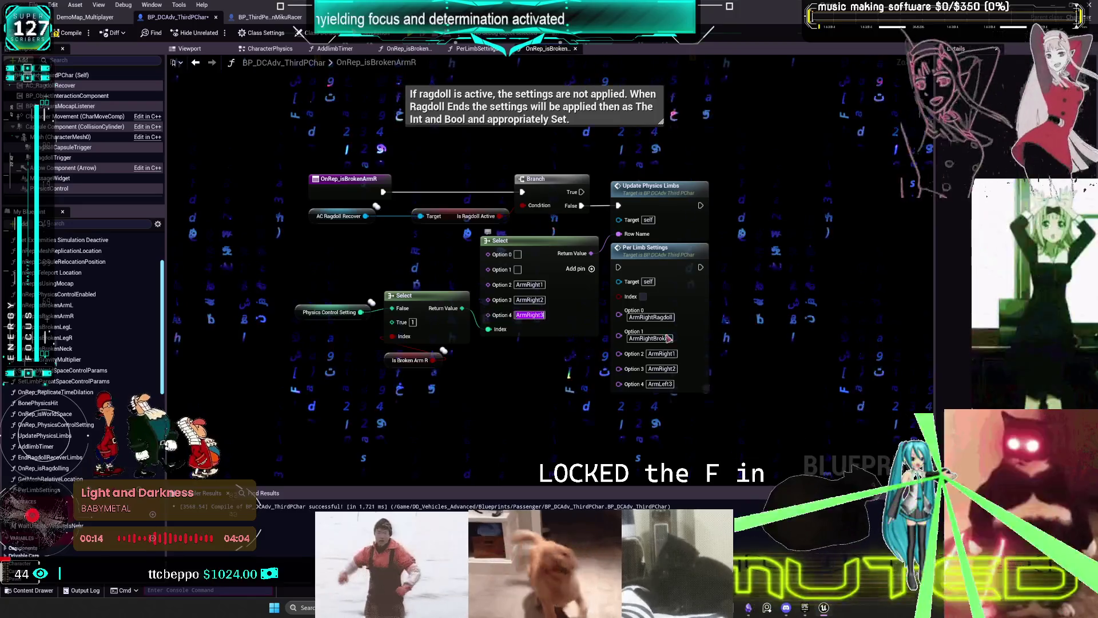
{"action": "left_click", "coordinate": [661, 384]}
{"action": "key", "text": "ctrl+v"}
{"action": "key", "text": "Return"}
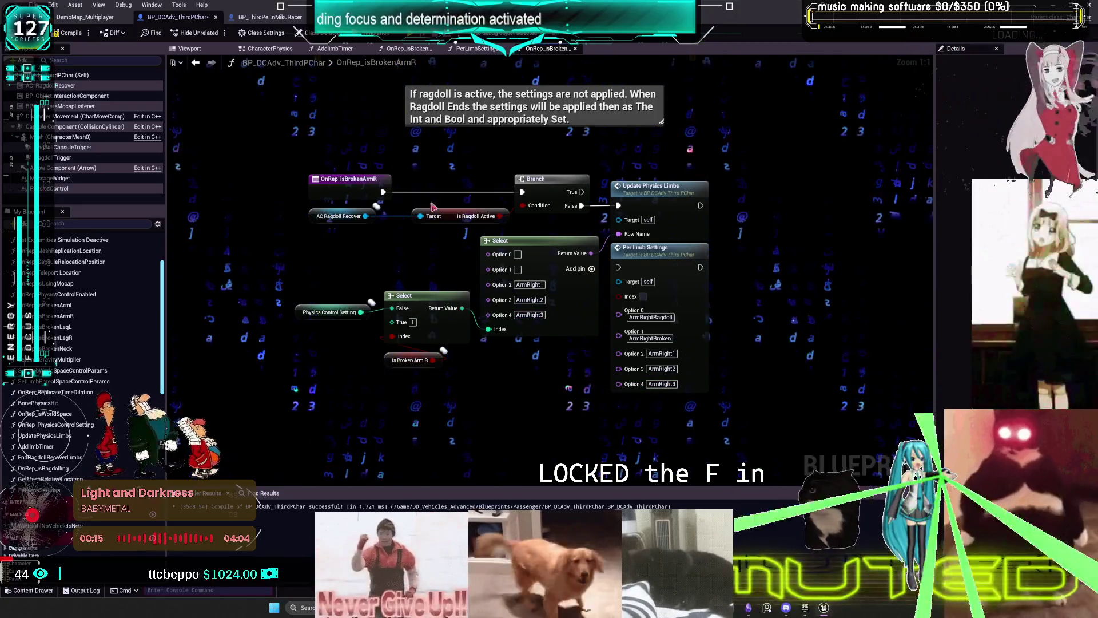
- Wire the OnRep event into Per Limb Settings and delete the old Branch, Select and Update Physics Limbs nodes
{"action": "mouse_move", "coordinate": [383, 192]}
{"action": "left_mouse_down"}
{"action": "mouse_move", "coordinate": [489, 364]}
{"action": "mouse_move", "coordinate": [618, 267]}
{"action": "left_mouse_up"}
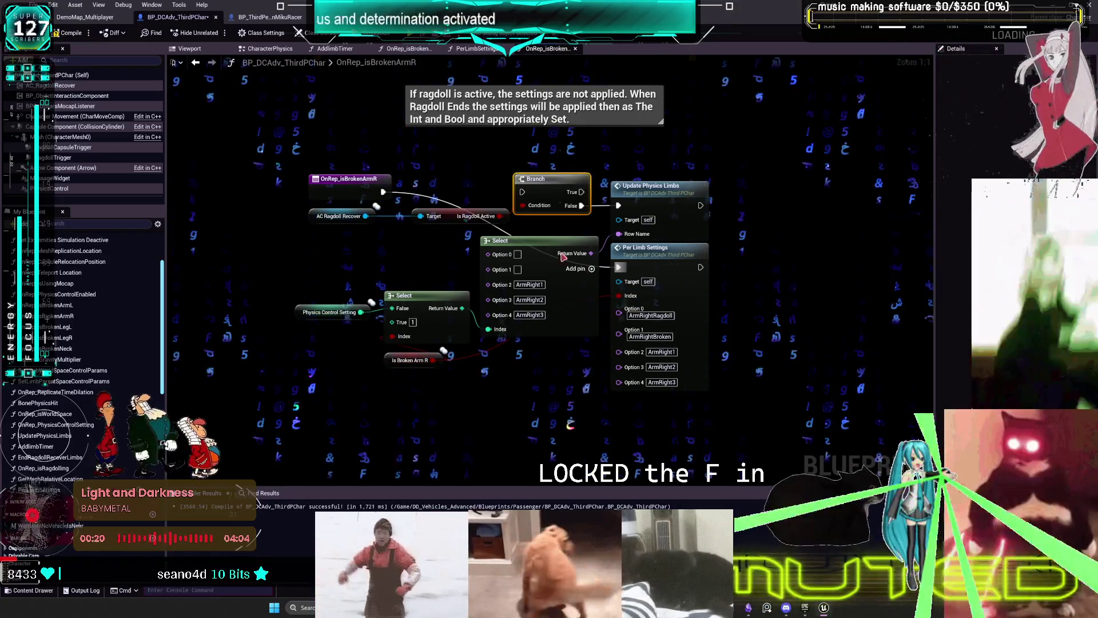
{"action": "key", "text": "Delete"}
{"action": "left_click", "coordinate": [651, 205]}
{"action": "key", "text": "Delete"}
{"action": "mouse_move", "coordinate": [496, 347]}
{"action": "left_mouse_down"}
{"action": "mouse_move", "coordinate": [377, 280]}
{"action": "mouse_move", "coordinate": [329, 228]}
{"action": "mouse_move", "coordinate": [329, 197]}
{"action": "left_mouse_up"}
{"action": "key", "text": "Delete"}
- Place Per Limb Settings beside the event with Is Broken Arm R aligned to its Index input
{"action": "left_click_drag", "start_coordinate": [645, 247], "coordinate": [453, 179]}
{"action": "left_click_drag", "start_coordinate": [399, 362], "coordinate": [342, 215]}
{"action": "left_click_drag", "start_coordinate": [457, 178], "coordinate": [451, 171]}
{"action": "left_click", "coordinate": [341, 219]}
{"action": "left_click_drag", "start_coordinate": [342, 220], "coordinate": [342, 226]}
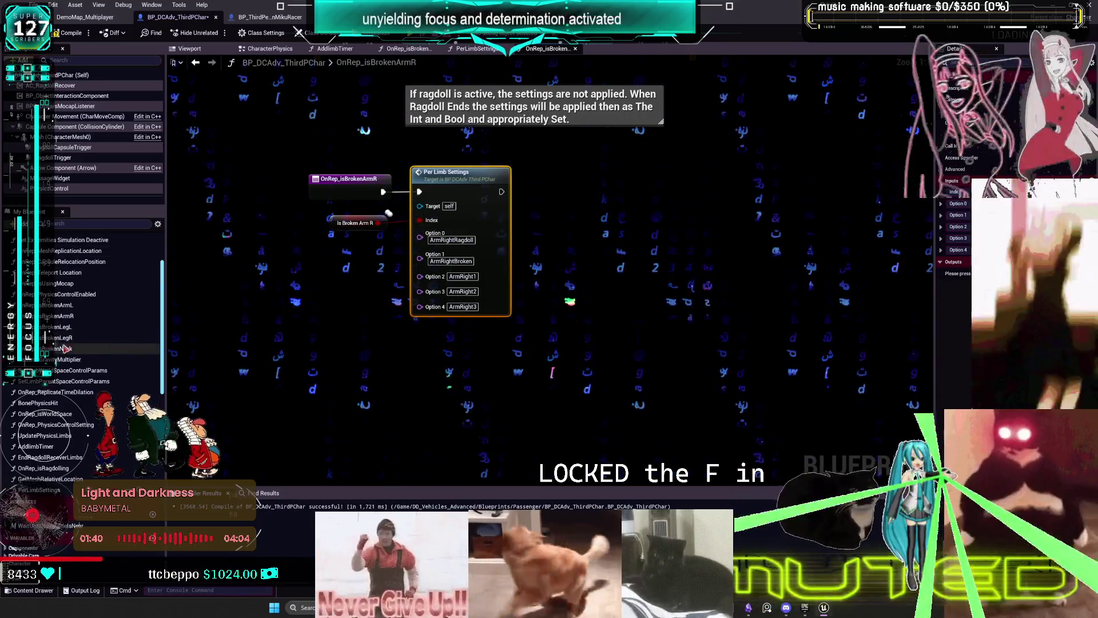
{"action": "scroll", "coordinate": [84, 358], "scroll_direction": "up", "scroll_amount": 2}
{"action": "double_click", "coordinate": [57, 369]}
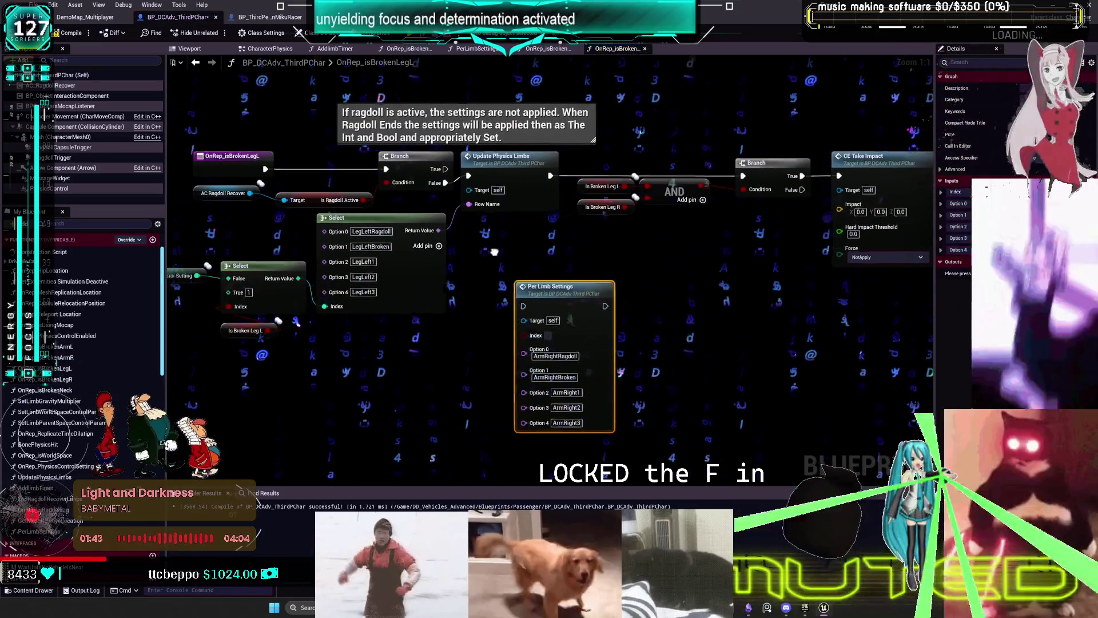
- Set the pasted Per Limb Settings options to LegLeftBroken, LegLeft1, LegLeft2 and LegLeft3
{"action": "mouse_move", "coordinate": [703, 233]}
{"action": "left_mouse_down"}
{"action": "mouse_move", "coordinate": [612, 249]}
{"action": "mouse_move", "coordinate": [616, 269]}
{"action": "mouse_move", "coordinate": [632, 273]}
{"action": "mouse_move", "coordinate": [612, 277]}
{"action": "left_mouse_up"}
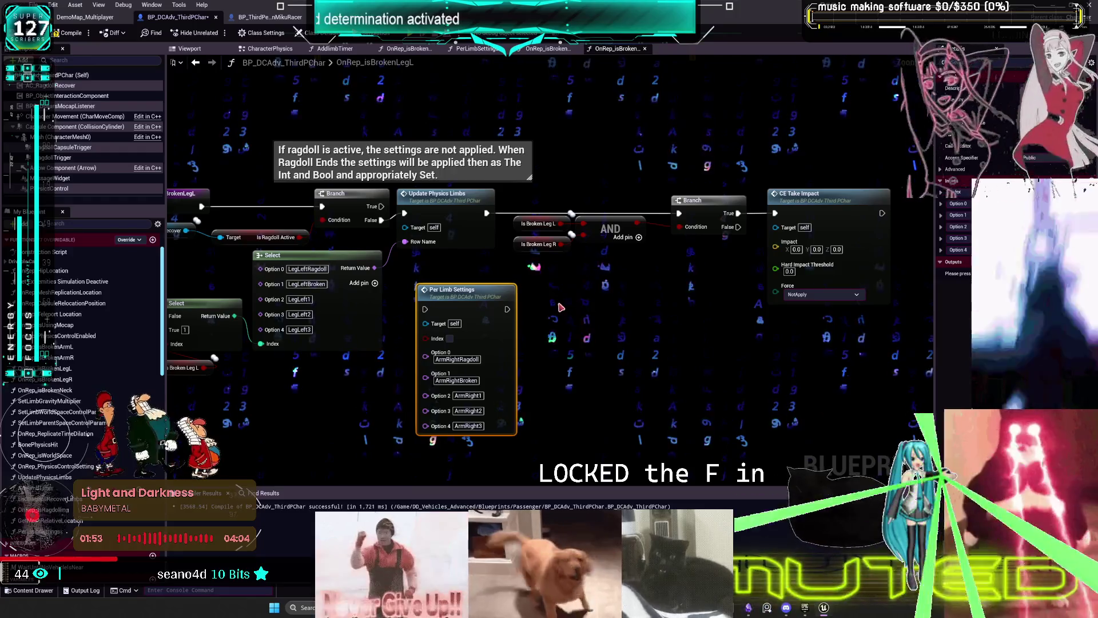
{"action": "left_click_drag", "start_coordinate": [561, 307], "coordinate": [469, 268]}
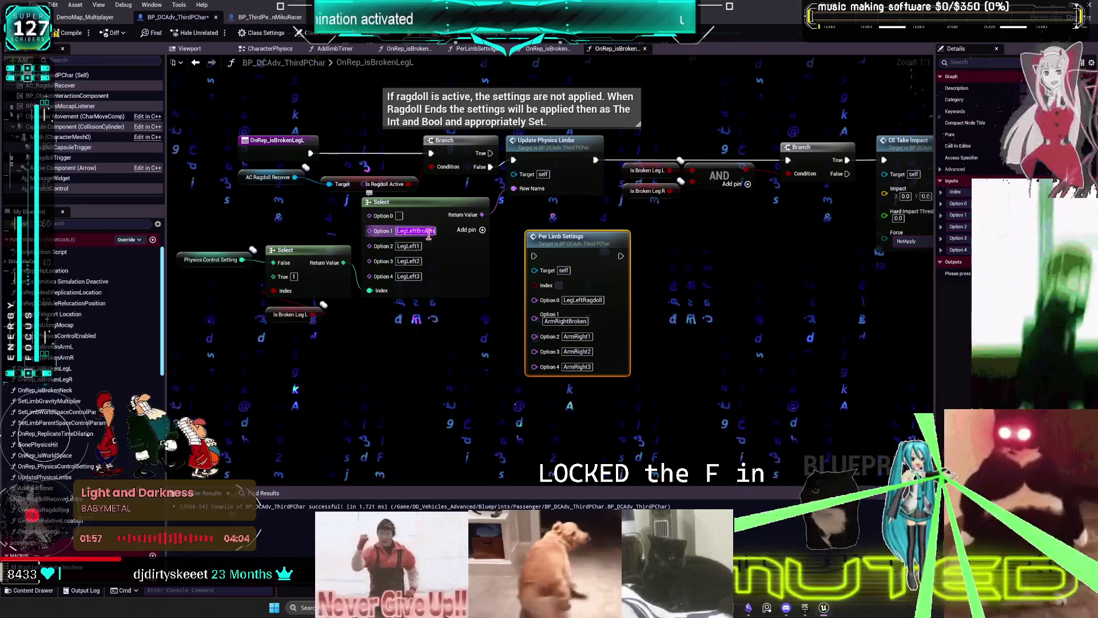
{"action": "key", "text": "ctrl+v"}
{"action": "key", "text": "Return"}
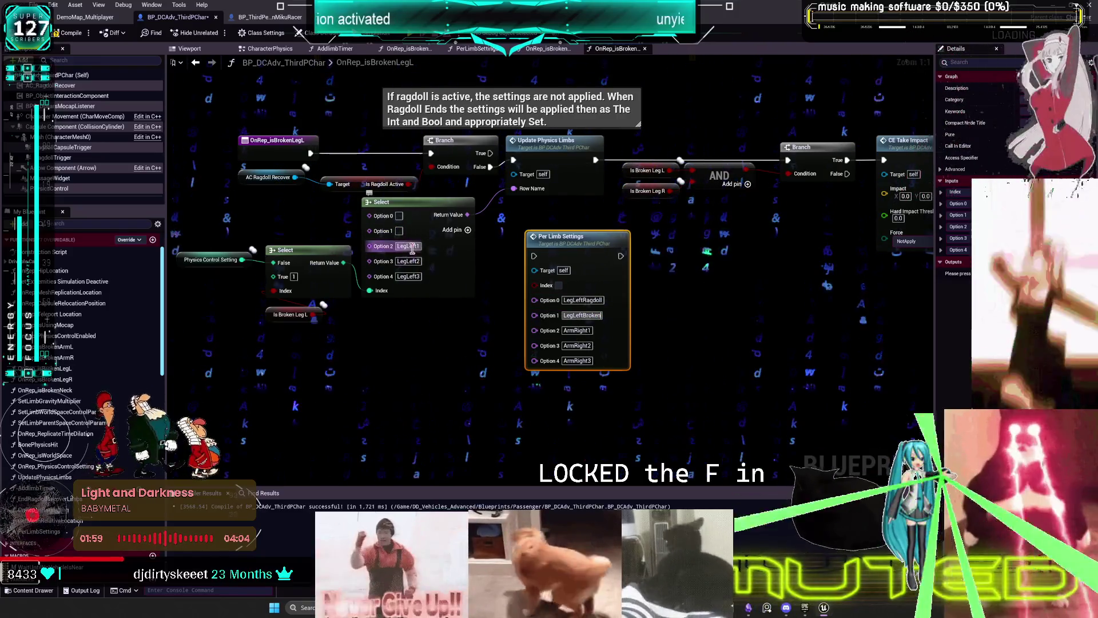
{"action": "key", "text": "ctrl+v"}
{"action": "double_click", "coordinate": [576, 360]}
{"action": "key", "text": "ctrl+v"}
{"action": "key", "text": "BackSpace"}
{"action": "type", "text": "3"}
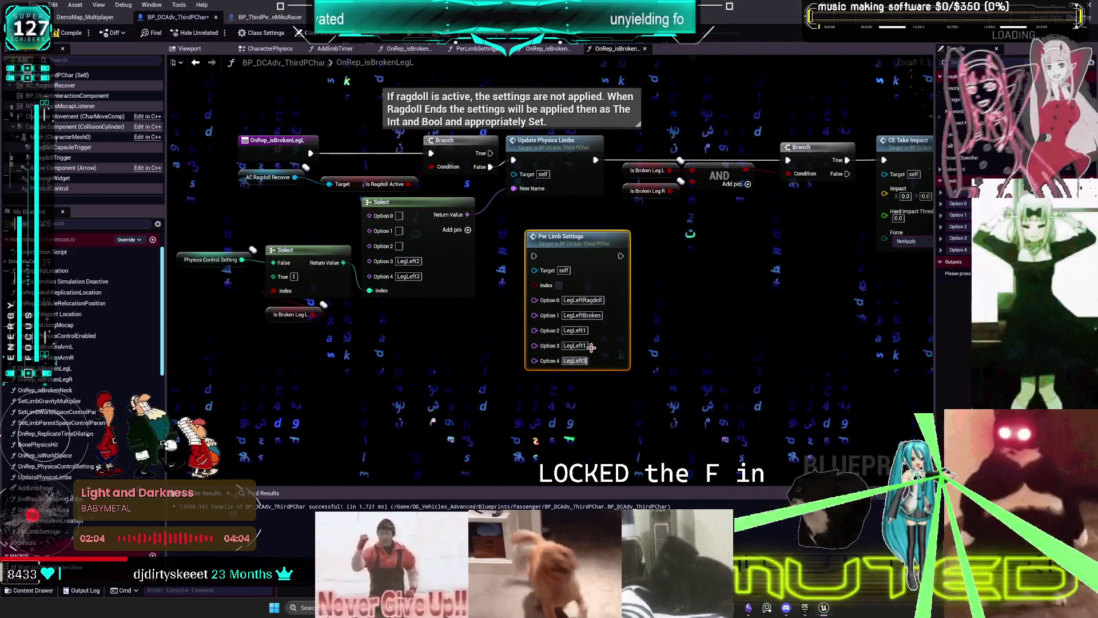
{"action": "key", "text": "shift+Tab"}
{"action": "type", "text": "LegLeft2"}
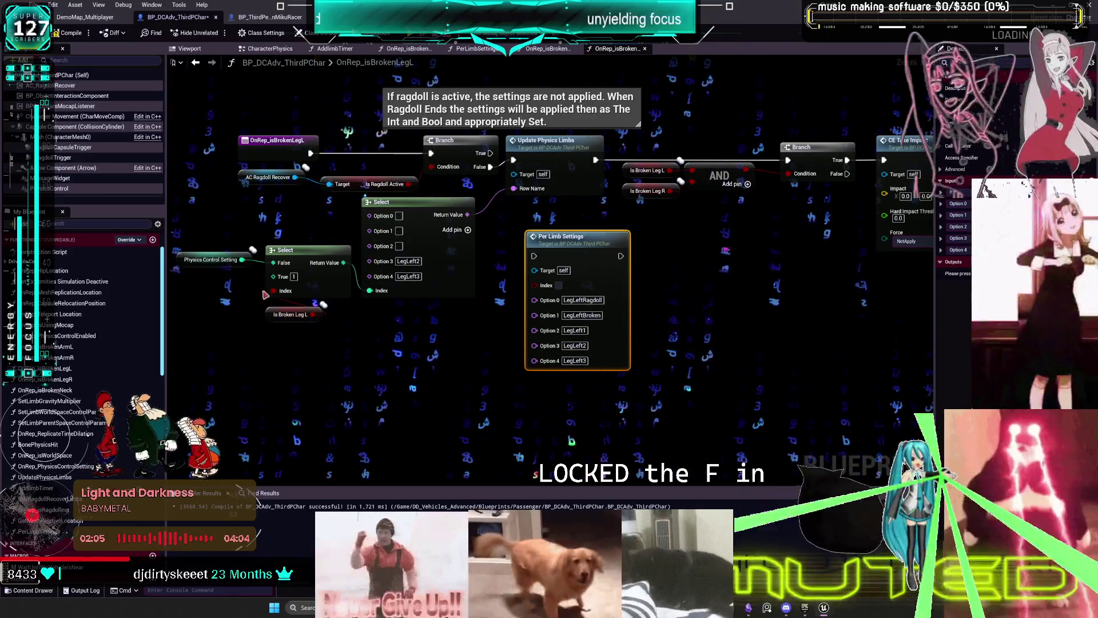
- Delete the old Select, Physics Control Setting, Branch and Update Physics Limbs nodes
{"action": "left_click_drag", "start_coordinate": [382, 322], "coordinate": [417, 347]}
{"action": "mouse_move", "coordinate": [529, 325]}
{"action": "left_mouse_down"}
{"action": "mouse_move", "coordinate": [395, 252]}
{"action": "mouse_move", "coordinate": [274, 254]}
{"action": "left_mouse_up"}
{"action": "key", "text": "Delete"}
{"action": "mouse_move", "coordinate": [458, 229]}
{"action": "left_mouse_down"}
{"action": "mouse_move", "coordinate": [408, 275]}
{"action": "mouse_move", "coordinate": [501, 240]}
{"action": "left_mouse_up"}
{"action": "key", "text": "Delete"}
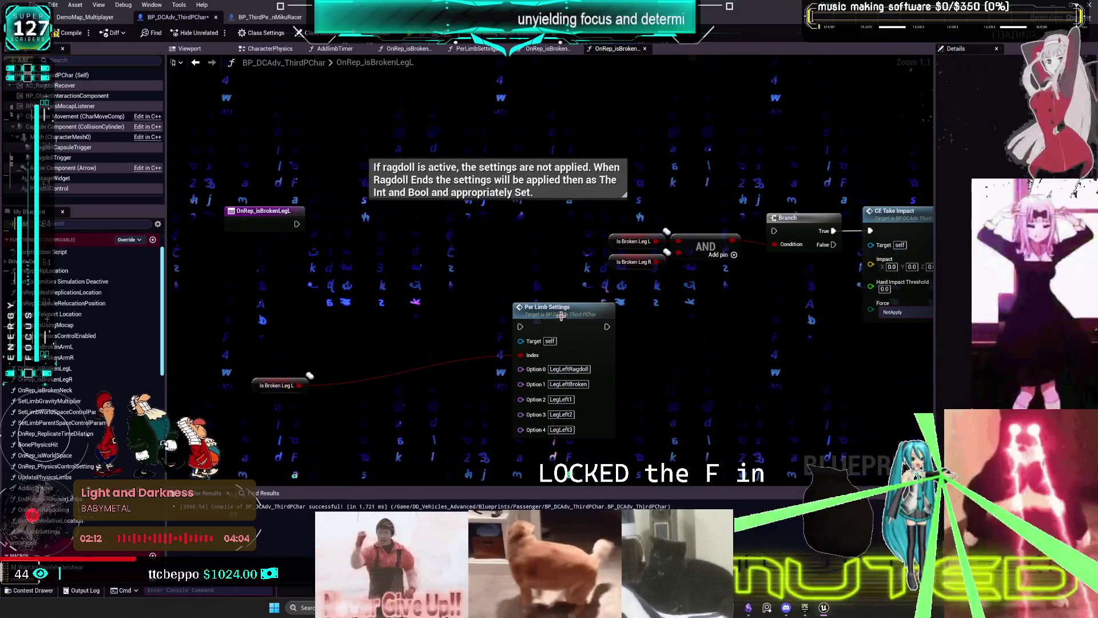
- Move Per Limb Settings into place and wire the OnRep event and Is Broken Leg L into it
{"action": "left_click_drag", "start_coordinate": [550, 307], "coordinate": [453, 218]}
{"action": "left_click_drag", "start_coordinate": [297, 223], "coordinate": [424, 237]}
{"action": "mouse_move", "coordinate": [298, 385]}
{"action": "left_mouse_down"}
{"action": "mouse_move", "coordinate": [424, 266]}
{"action": "mouse_move", "coordinate": [286, 366]}
{"action": "mouse_move", "coordinate": [346, 275]}
{"action": "left_mouse_up"}
- Connect the AND of both Is Broken Leg checks to the Branch condition, with CE Take Impact beside it
{"action": "left_click_drag", "start_coordinate": [452, 218], "coordinate": [434, 204]}
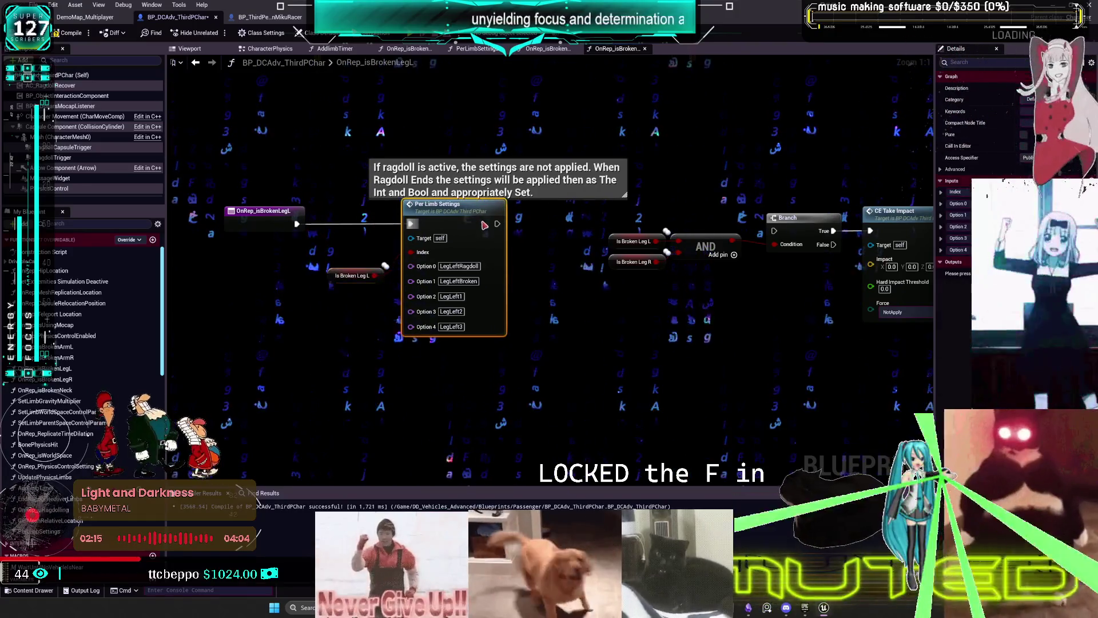
{"action": "left_click_drag", "start_coordinate": [587, 225], "coordinate": [527, 251]}
{"action": "left_click_drag", "start_coordinate": [708, 263], "coordinate": [711, 270]}
{"action": "mouse_move", "coordinate": [540, 257]}
{"action": "left_mouse_down"}
{"action": "mouse_move", "coordinate": [681, 295]}
{"action": "mouse_move", "coordinate": [542, 305]}
{"action": "left_mouse_up"}
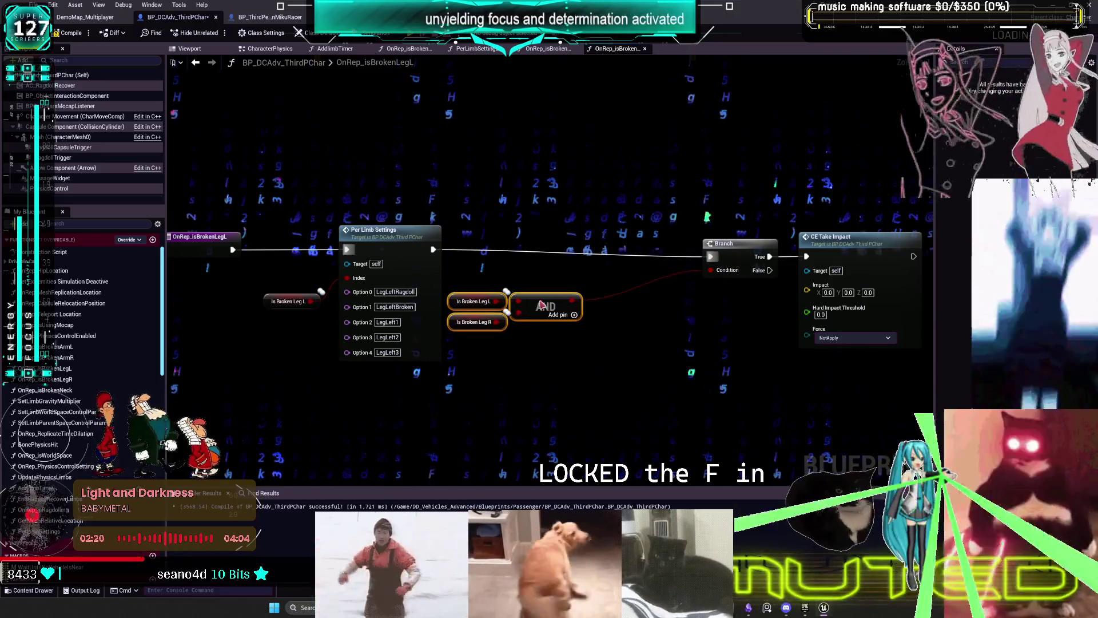
{"action": "left_click_drag", "start_coordinate": [662, 244], "coordinate": [656, 244]}
{"action": "left_click_drag", "start_coordinate": [805, 235], "coordinate": [790, 235]}
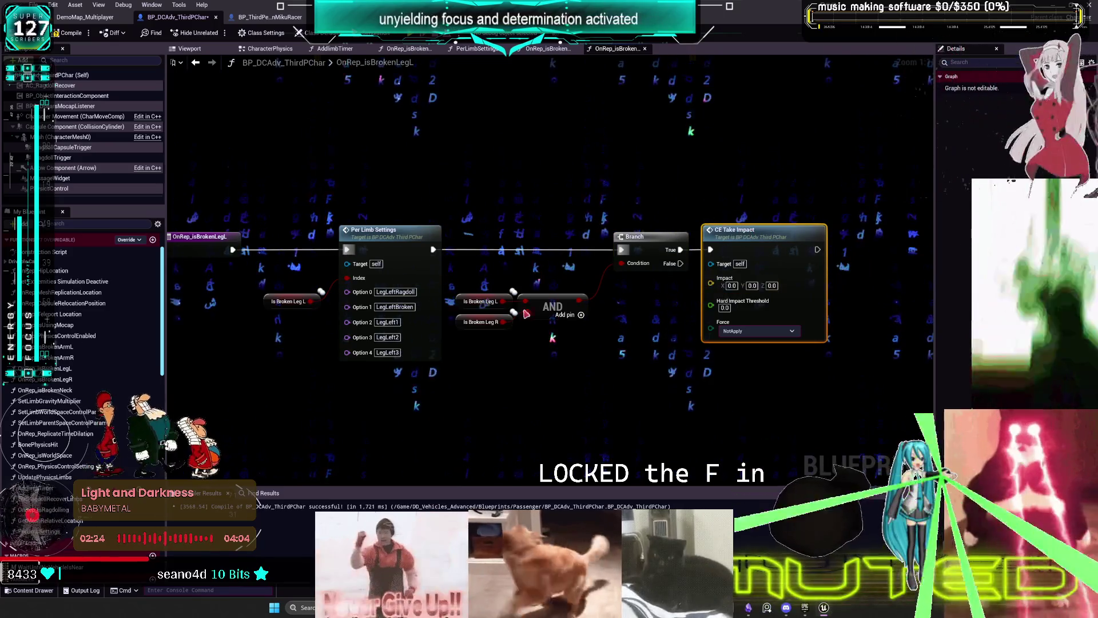
- Wrap the leg check, Branch and CE Take Impact in a comment 'this go here?' and open EventGraph
{"action": "left_click_drag", "start_coordinate": [835, 215], "coordinate": [452, 344]}
{"action": "type", "text": "c"}
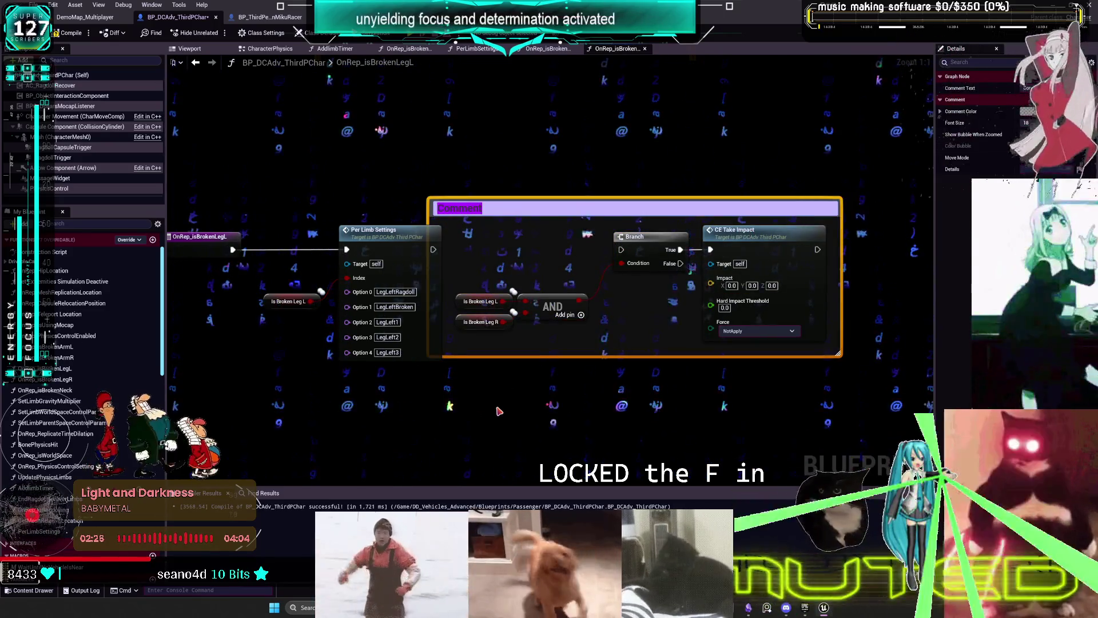
{"action": "type", "text": "this go"}
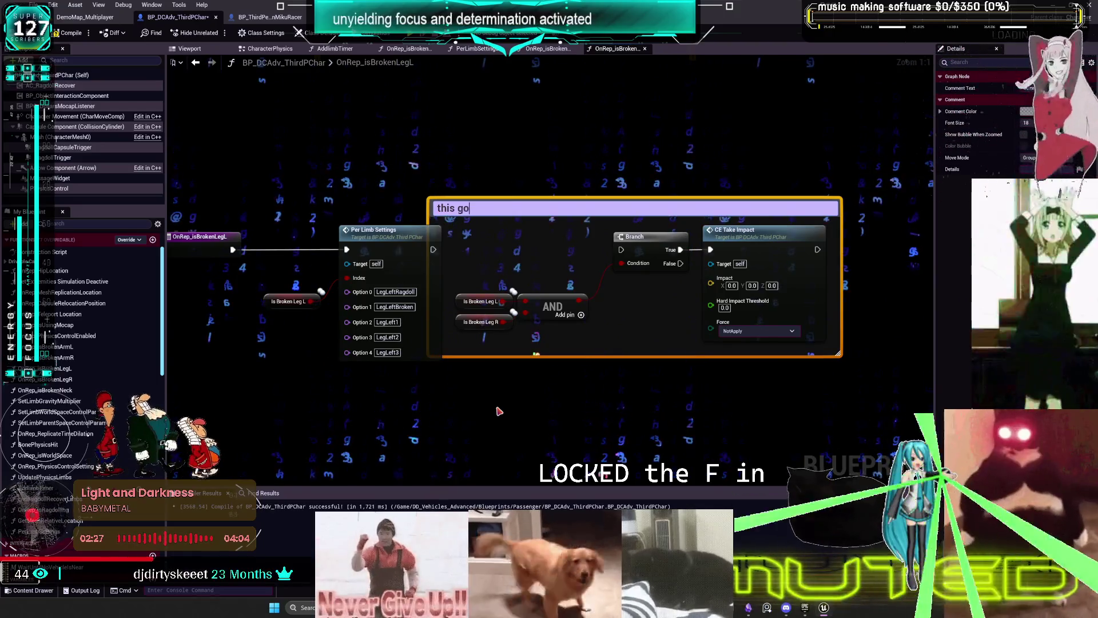
{"action": "left_click", "coordinate": [498, 411]}
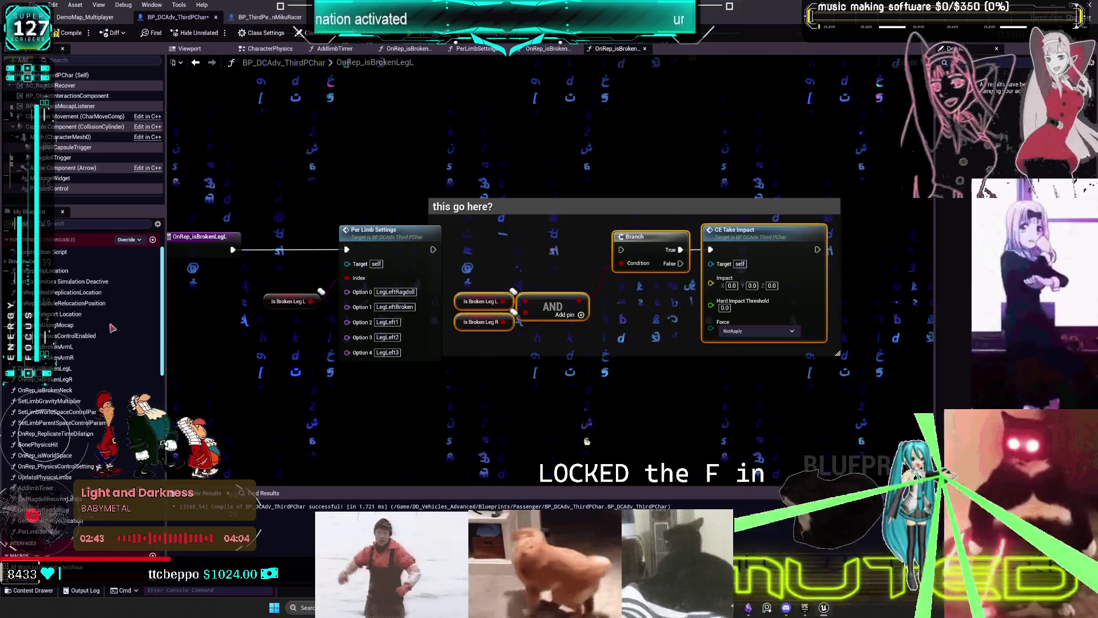
{"action": "scroll", "coordinate": [138, 314], "scroll_direction": "up", "scroll_amount": 2}
{"action": "double_click", "coordinate": [34, 249]}
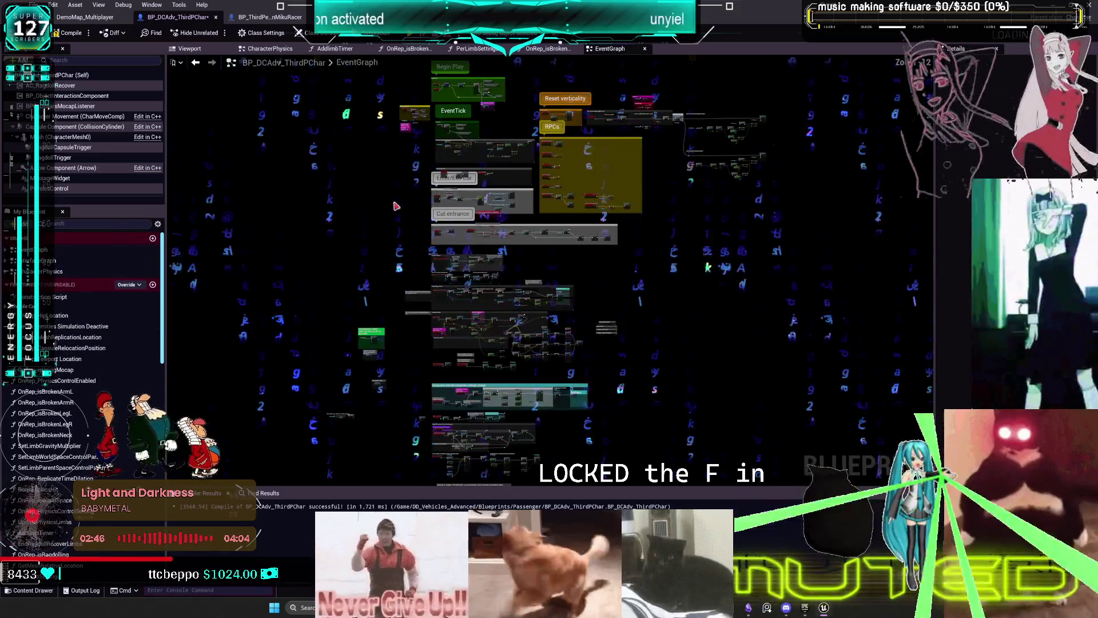
- Open CharacterPhysics and move the AND, Branch and CE Take Impact nodes below the Stop Timer if Empty group
{"action": "double_click", "coordinate": [42, 271]}
{"action": "left_click_drag", "start_coordinate": [541, 291], "coordinate": [523, 154]}
{"action": "scroll", "coordinate": [608, 215], "scroll_direction": "up", "scroll_amount": 5}
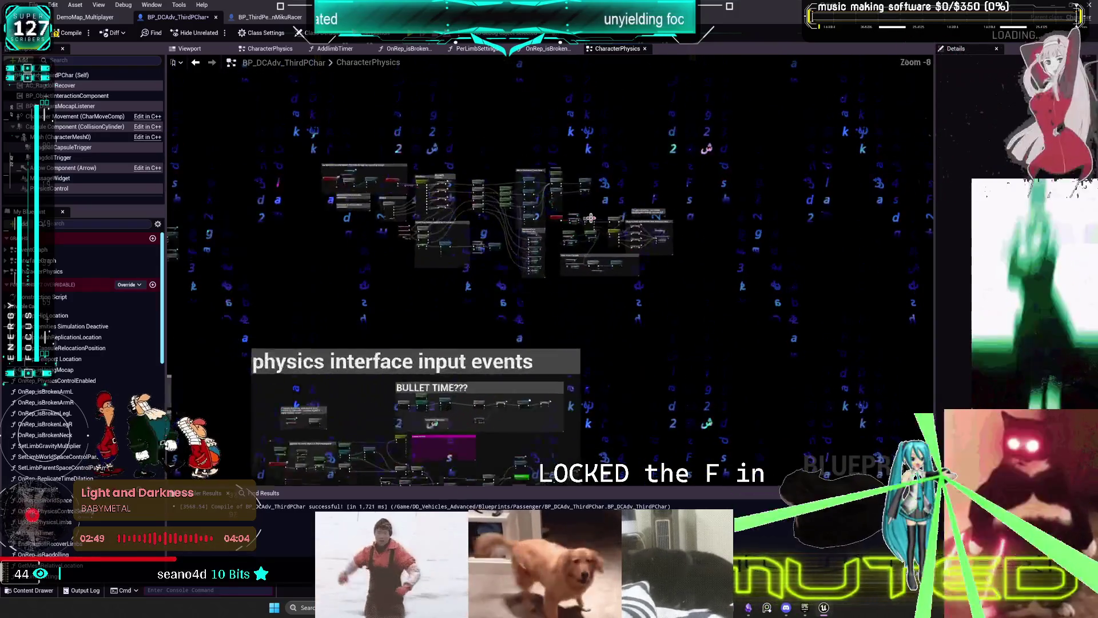
{"action": "mouse_move", "coordinate": [618, 199]}
{"action": "left_mouse_down"}
{"action": "mouse_move", "coordinate": [535, 266]}
{"action": "mouse_move", "coordinate": [585, 266]}
{"action": "mouse_move", "coordinate": [564, 455]}
{"action": "mouse_move", "coordinate": [512, 479]}
{"action": "left_mouse_up"}
{"action": "scroll", "coordinate": [535, 266], "scroll_direction": "down", "scroll_amount": 1}
{"action": "left_click_drag", "start_coordinate": [580, 181], "coordinate": [460, 318]}
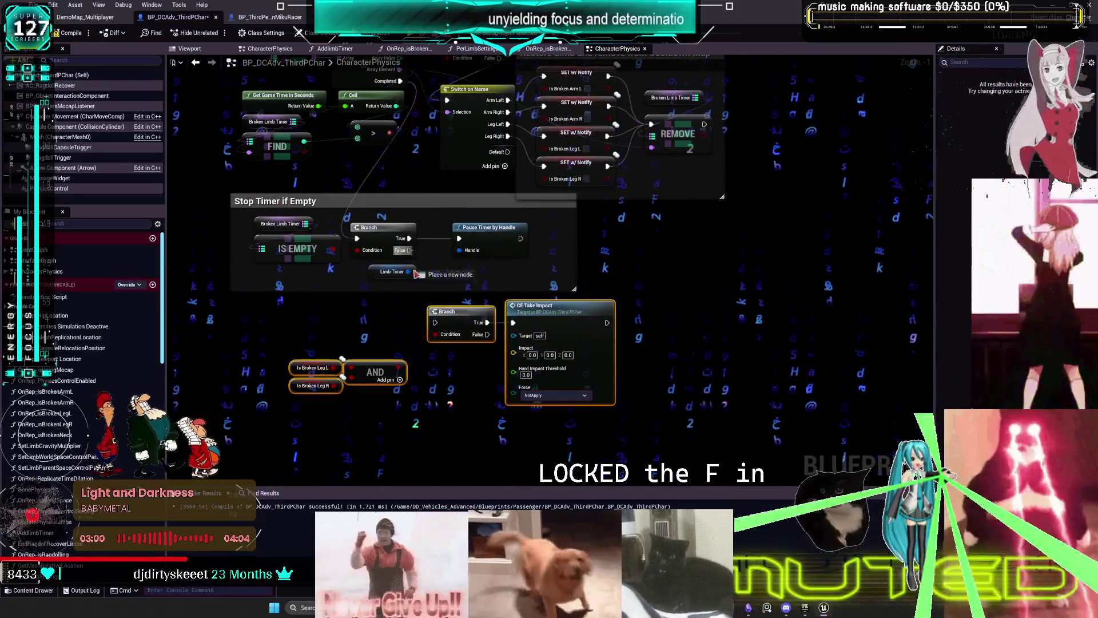
{"action": "left_click_drag", "start_coordinate": [654, 328], "coordinate": [699, 304]}
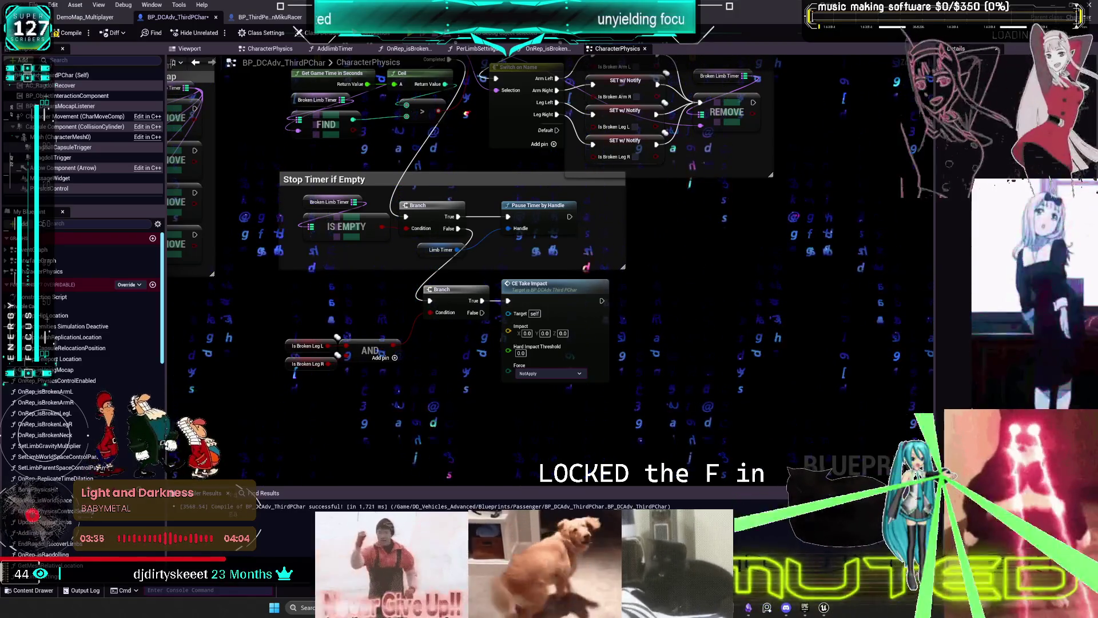
{"action": "left_click_drag", "start_coordinate": [623, 394], "coordinate": [346, 299]}
- Add a comment 'if both legs borken, enter ragdoll.' around the leg check, Branch and CE Take Impact nodes
{"action": "left_click_drag", "start_coordinate": [455, 314], "coordinate": [461, 350]}
{"action": "type", "text": "c"}
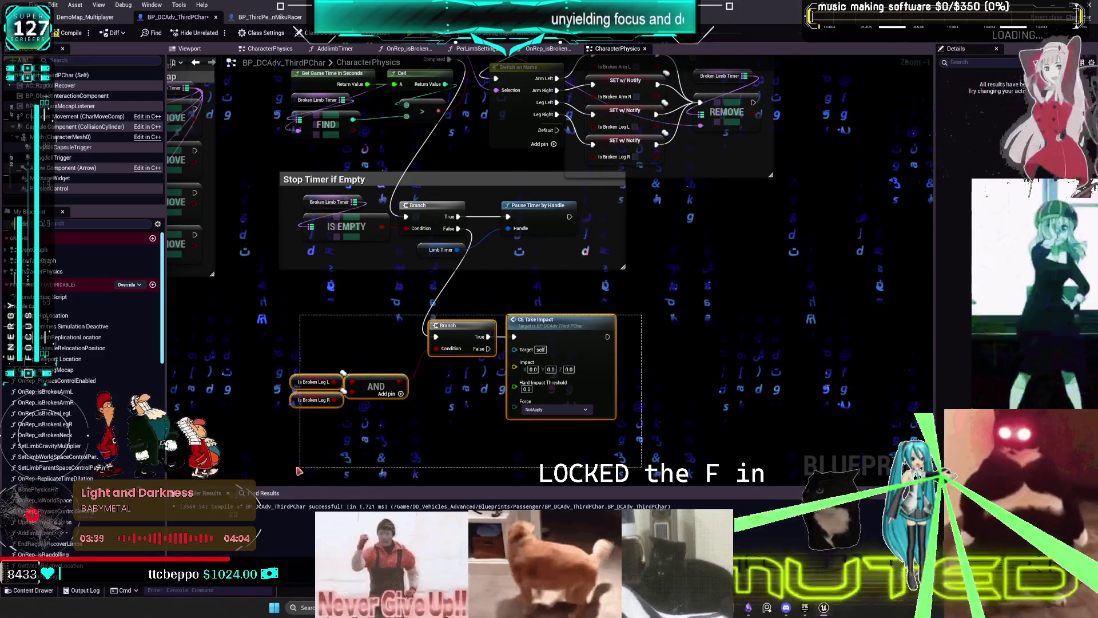
{"action": "type", "text": "if bo"}
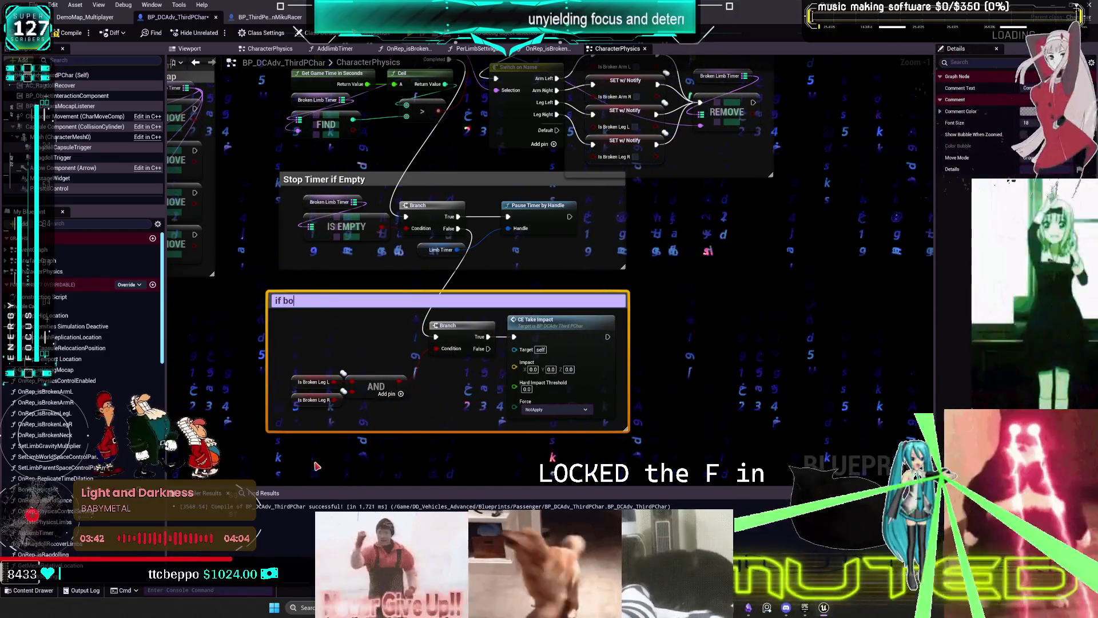
{"action": "type", "text": "borken, enter ragdoll."}
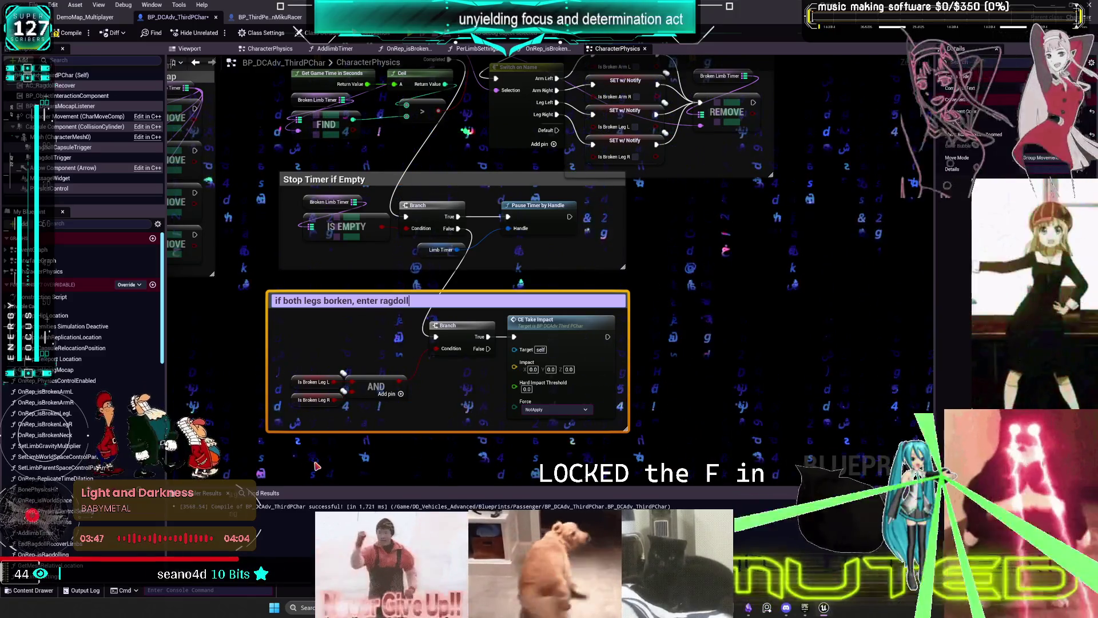
{"action": "left_click", "coordinate": [792, 308]}
{"action": "mouse_move", "coordinate": [714, 199]}
{"action": "left_mouse_down"}
{"action": "mouse_move", "coordinate": [685, 291]}
{"action": "mouse_move", "coordinate": [678, 201]}
{"action": "left_mouse_up"}
{"action": "left_click_drag", "start_coordinate": [620, 357], "coordinate": [634, 314]}
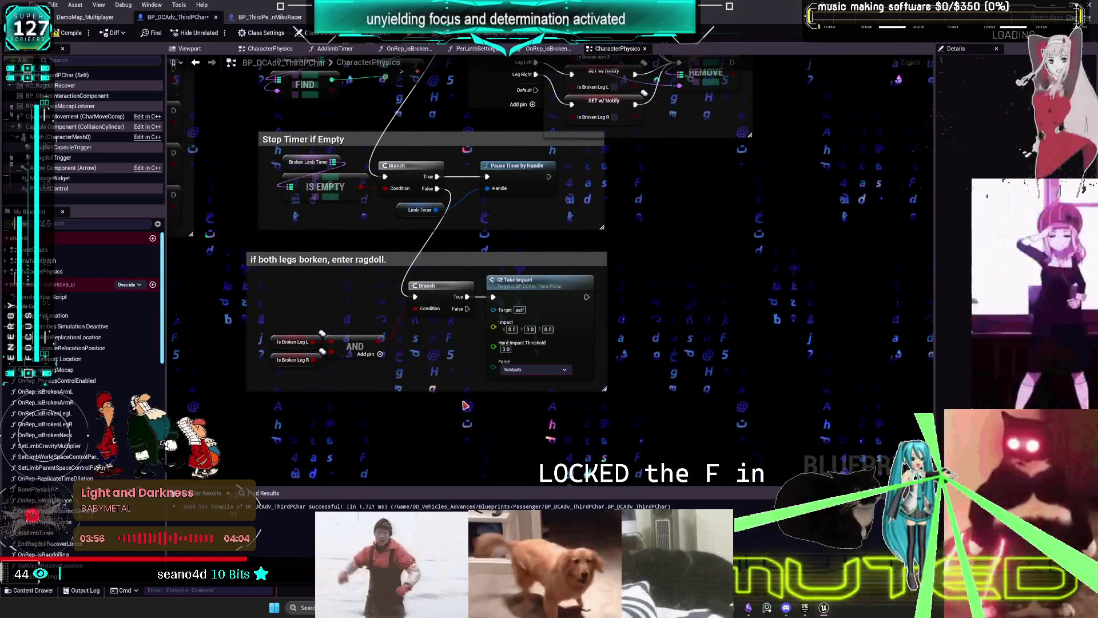
{"action": "scroll", "coordinate": [190, 460], "scroll_direction": "down", "scroll_amount": 1}
{"action": "scroll", "coordinate": [67, 445], "scroll_direction": "down", "scroll_amount": 5}
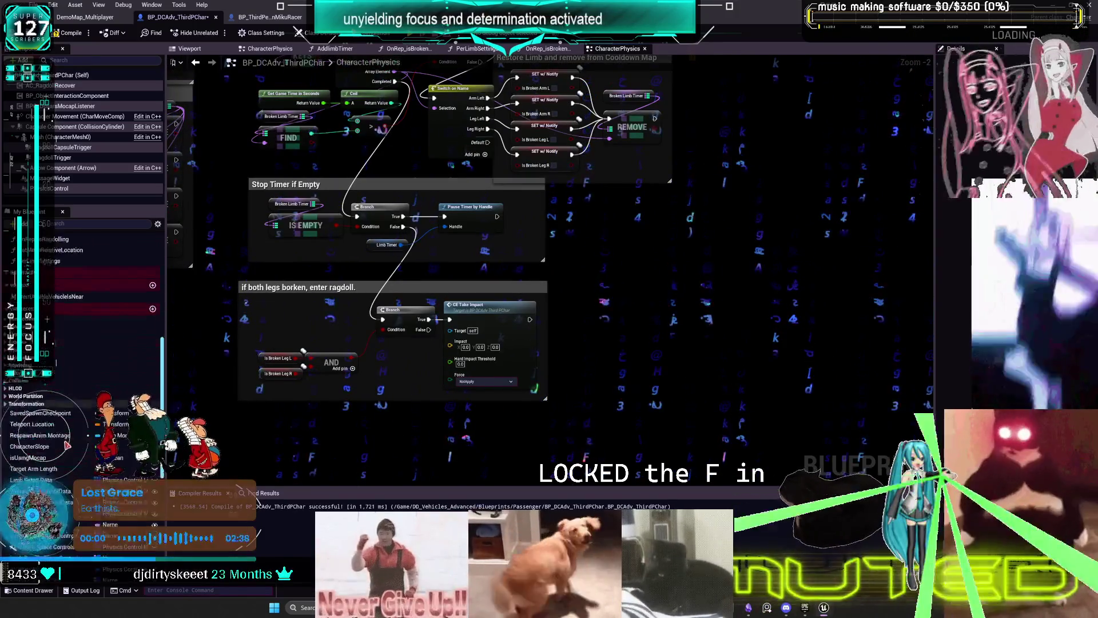
{"action": "scroll", "coordinate": [63, 446], "scroll_direction": "down", "scroll_amount": 10}
{"action": "scroll", "coordinate": [56, 441], "scroll_direction": "down", "scroll_amount": 2}
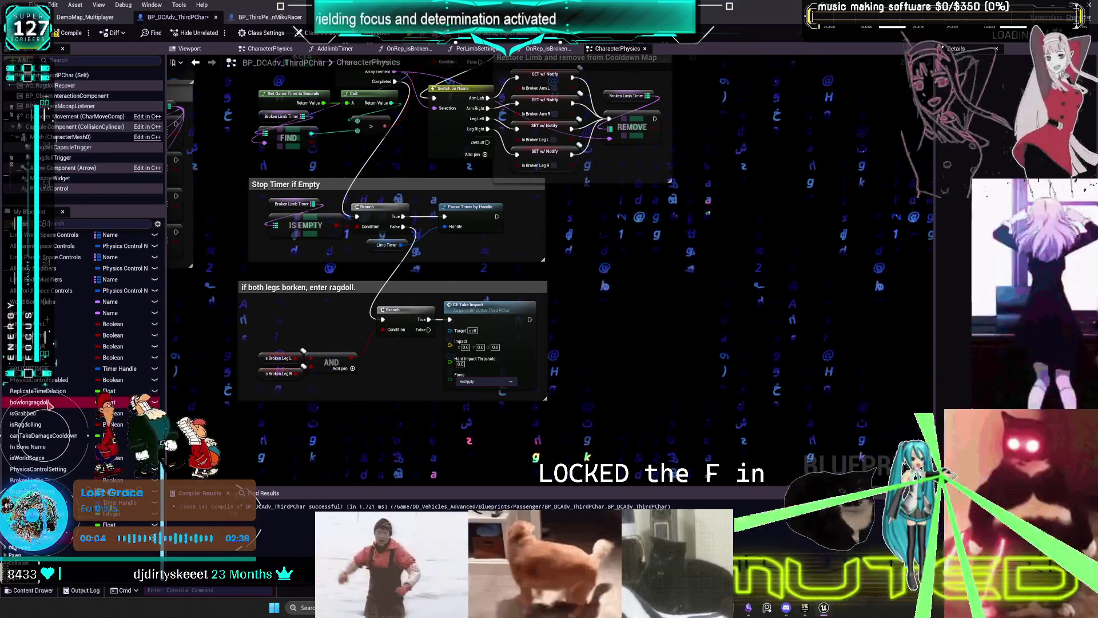
- Insert a SET Howlongragdoll node with 15.0 between the Branch True output and CE Take Impact
{"action": "left_click_drag", "start_coordinate": [526, 335], "coordinate": [623, 334]}
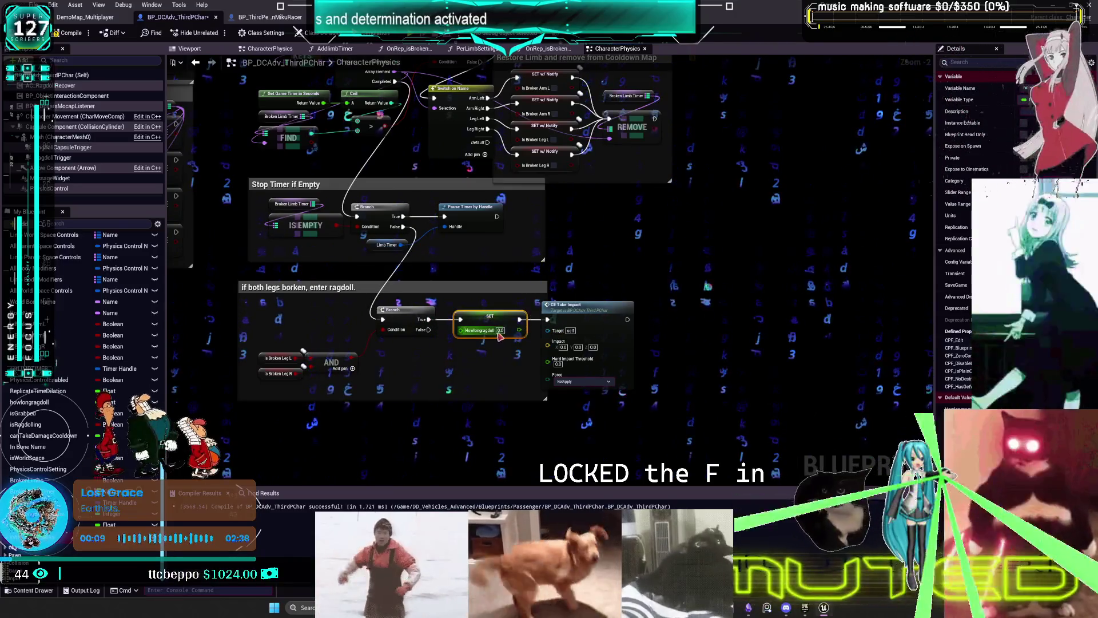
{"action": "key", "text": "Return"}
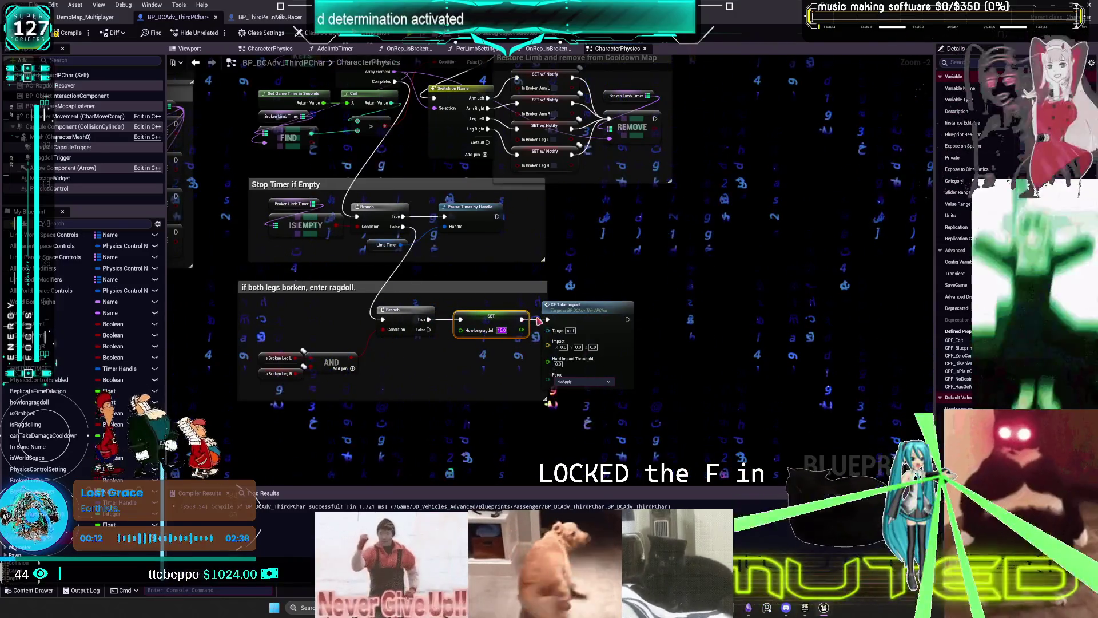
{"action": "left_click_drag", "start_coordinate": [636, 317], "coordinate": [593, 385]}
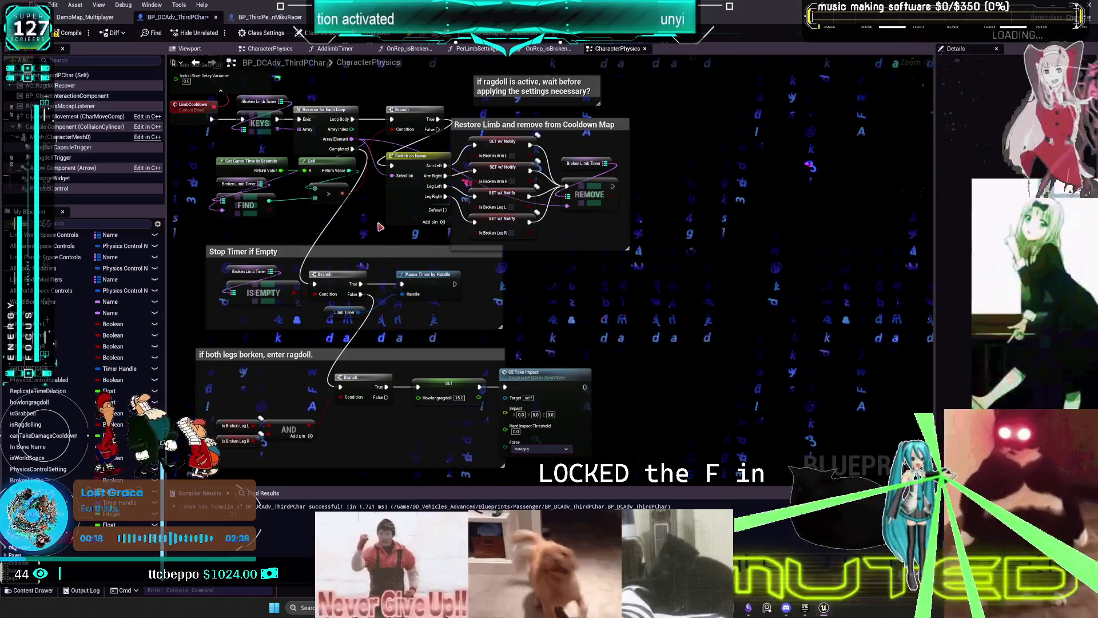
{"action": "scroll", "coordinate": [552, 292], "scroll_direction": "up", "scroll_amount": 1}
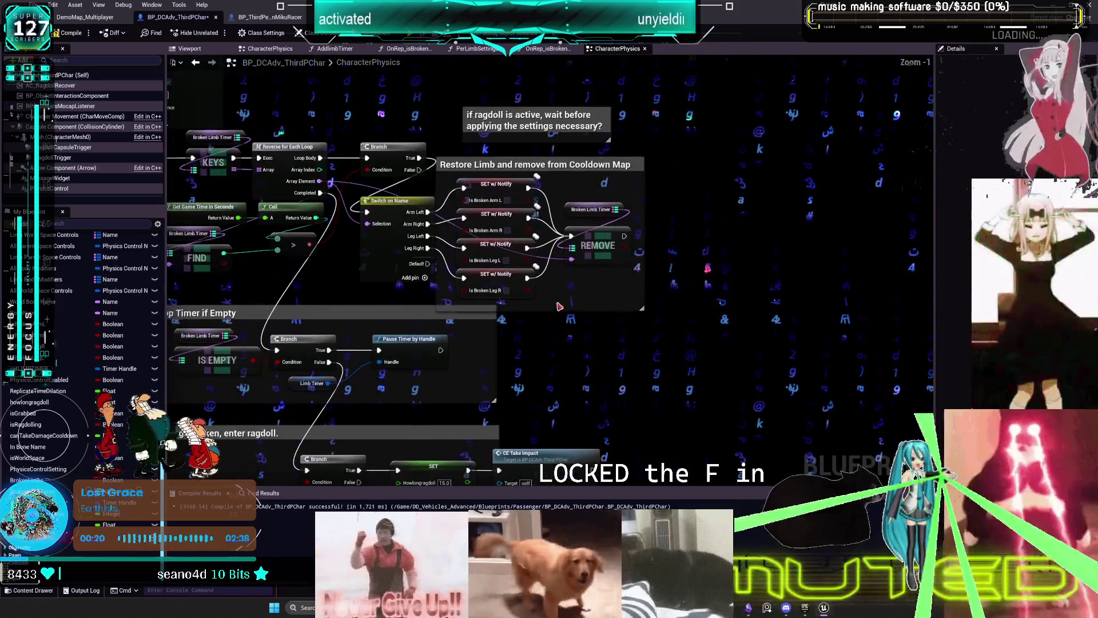
{"action": "mouse_move", "coordinate": [552, 291]}
{"action": "left_mouse_down"}
{"action": "mouse_move", "coordinate": [572, 242]}
{"action": "mouse_move", "coordinate": [636, 221]}
{"action": "mouse_move", "coordinate": [623, 228]}
{"action": "left_mouse_up"}
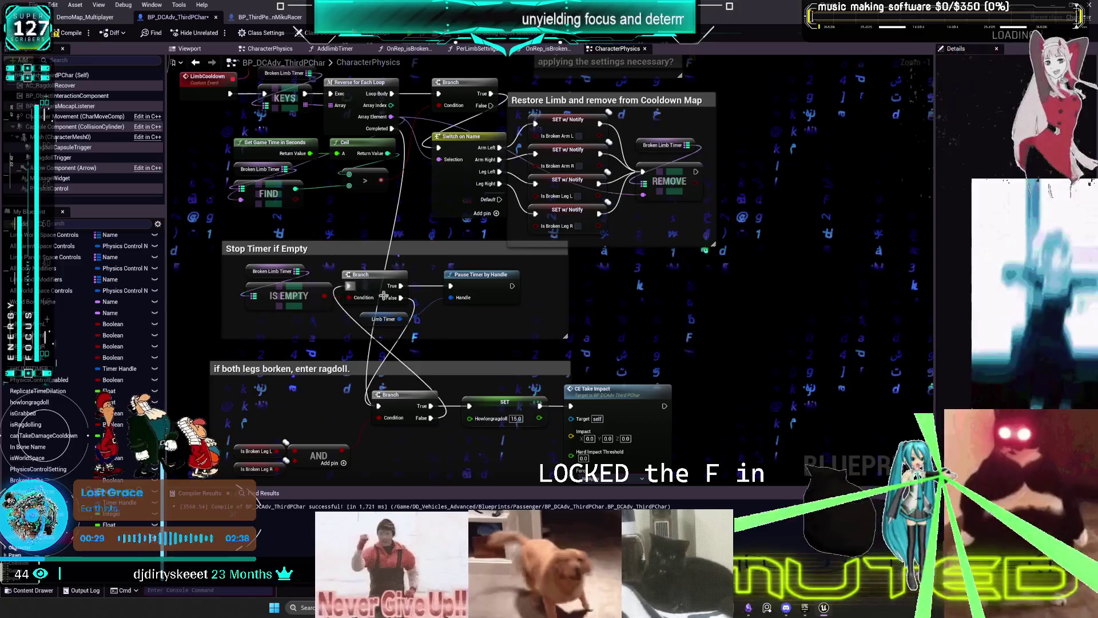
{"action": "left_click_drag", "start_coordinate": [370, 291], "coordinate": [385, 257]}
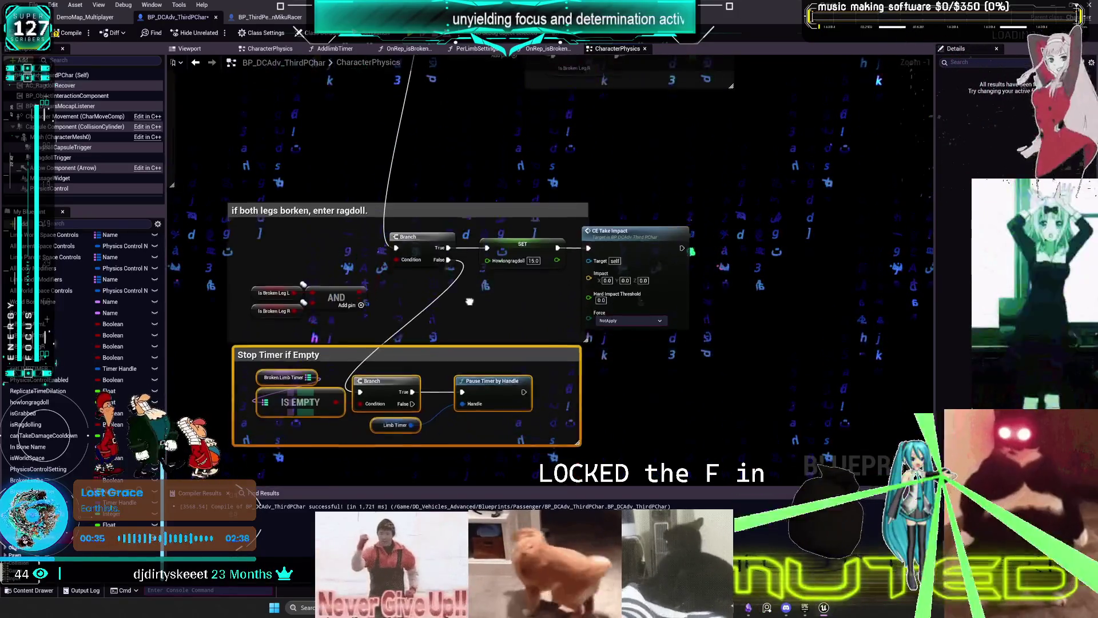
{"action": "left_click_drag", "start_coordinate": [469, 306], "coordinate": [491, 316]}
- Move the Stop Timer if Empty group below the ragdoll group in CharacterPhysics
{"action": "mouse_move", "coordinate": [709, 418]}
{"action": "left_mouse_down"}
{"action": "mouse_move", "coordinate": [435, 355]}
{"action": "mouse_move", "coordinate": [411, 202]}
{"action": "mouse_move", "coordinate": [382, 306]}
{"action": "left_mouse_up"}
{"action": "left_click_drag", "start_coordinate": [401, 32], "coordinate": [428, 186]}
{"action": "left_click_drag", "start_coordinate": [361, 183], "coordinate": [396, 95]}
{"action": "left_click_drag", "start_coordinate": [766, 289], "coordinate": [769, 215]}
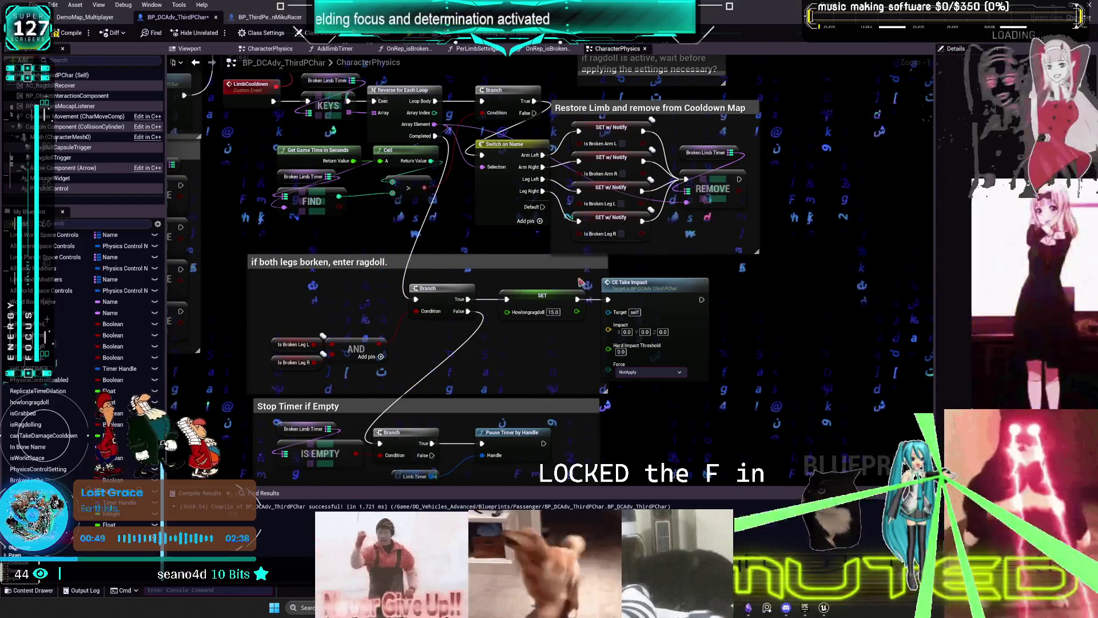
{"action": "left_click_drag", "start_coordinate": [767, 383], "coordinate": [749, 322]}
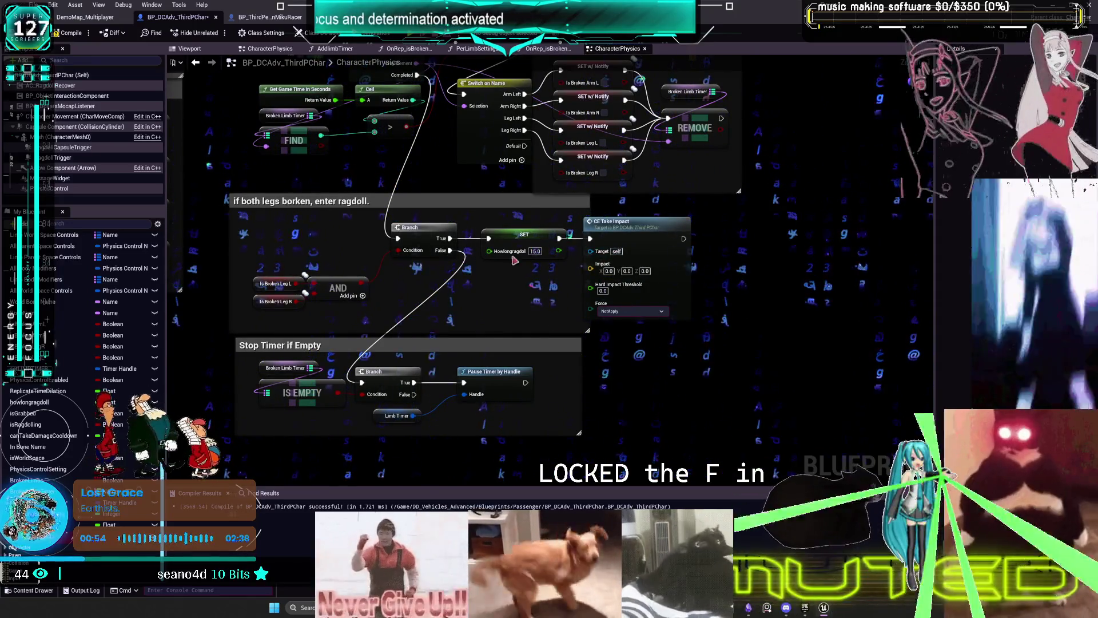
{"action": "scroll", "coordinate": [466, 266], "scroll_direction": "down", "scroll_amount": 2}
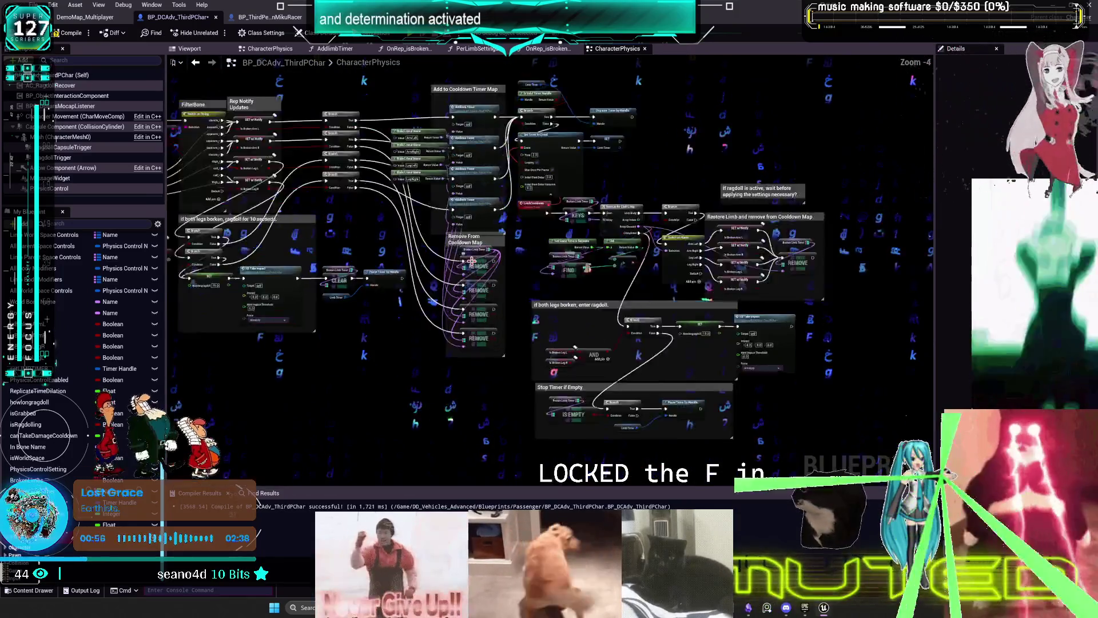
{"action": "scroll", "coordinate": [465, 266], "scroll_direction": "up", "scroll_amount": 2}
- Save all assets, then select the leftover Branch and CE Take Impact nodes in OnRep_isBrokenLegL
{"action": "left_click", "coordinate": [38, 5]}
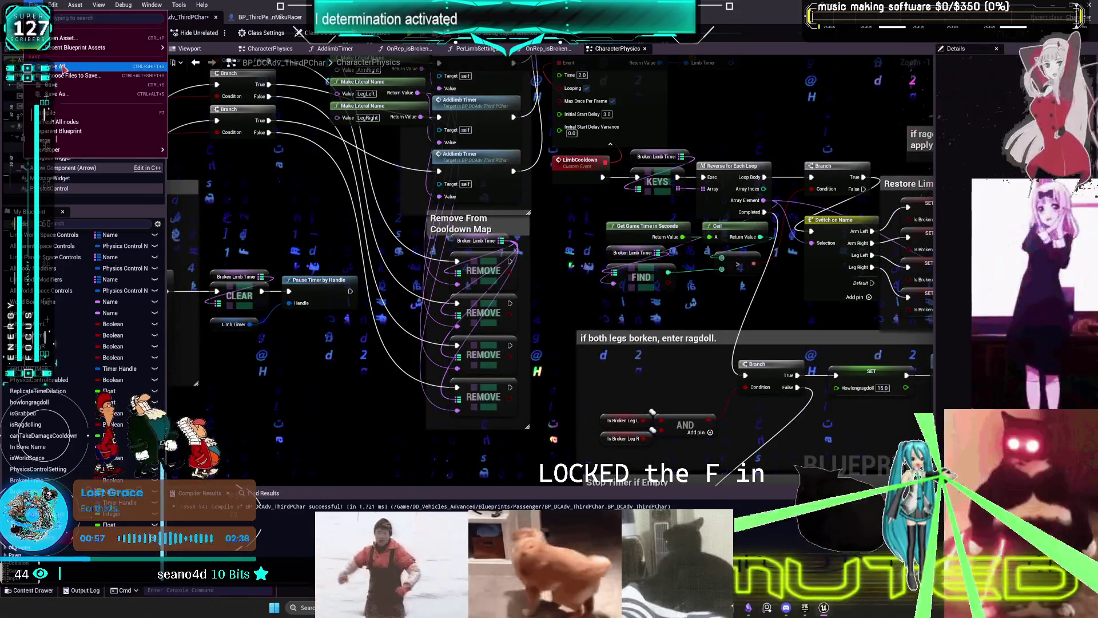
{"action": "left_click", "coordinate": [58, 66]}
{"action": "scroll", "coordinate": [91, 335], "scroll_direction": "up", "scroll_amount": 10}
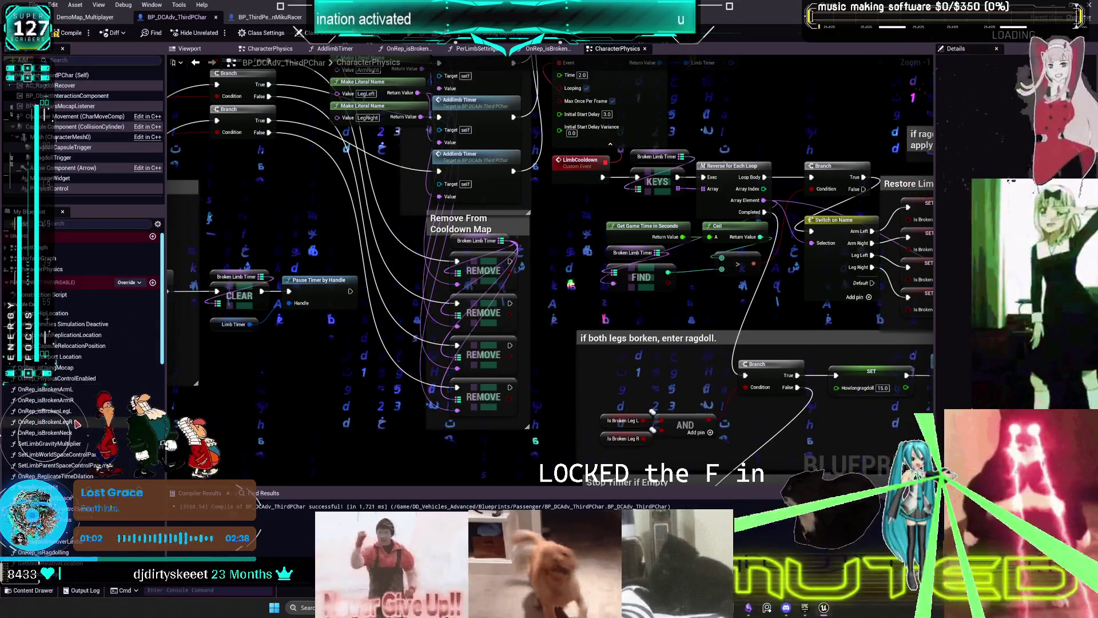
{"action": "double_click", "coordinate": [51, 411]}
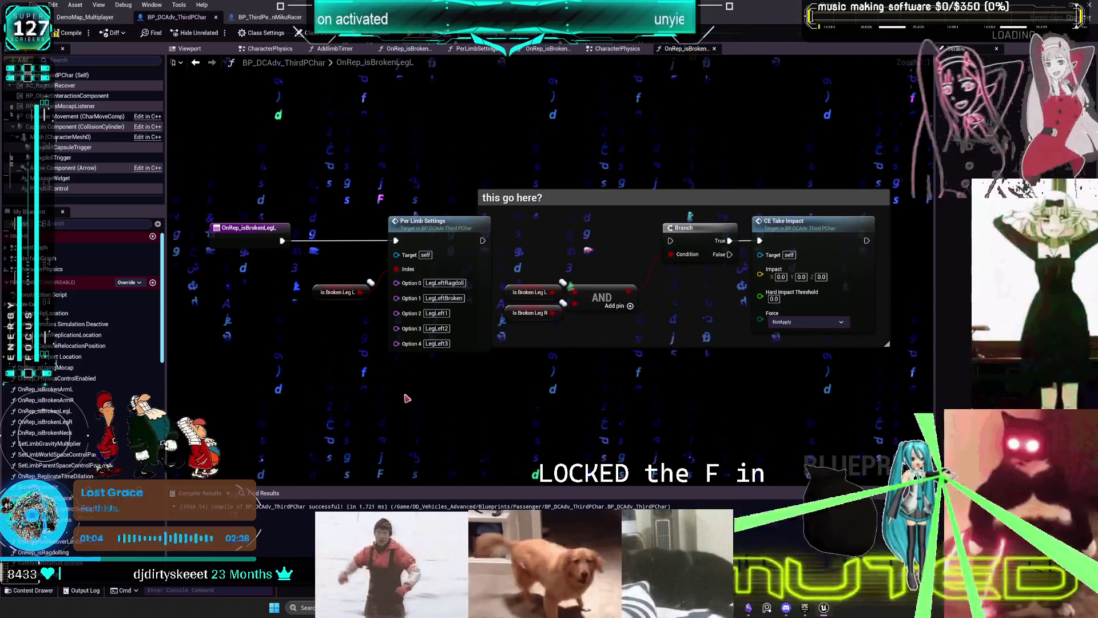
{"action": "left_click_drag", "start_coordinate": [861, 403], "coordinate": [622, 194]}
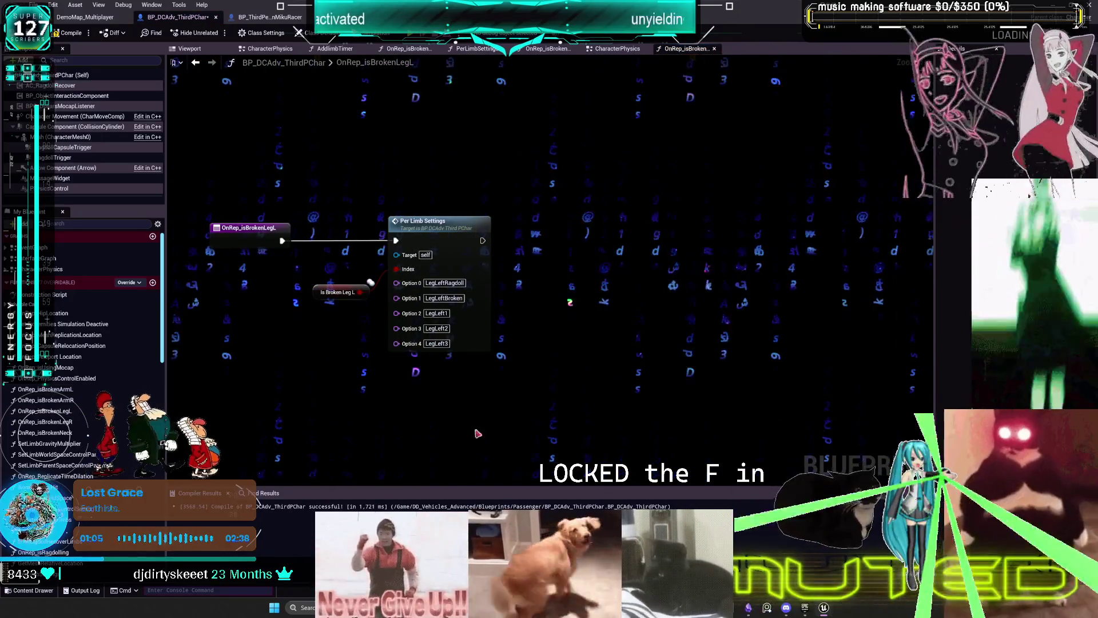